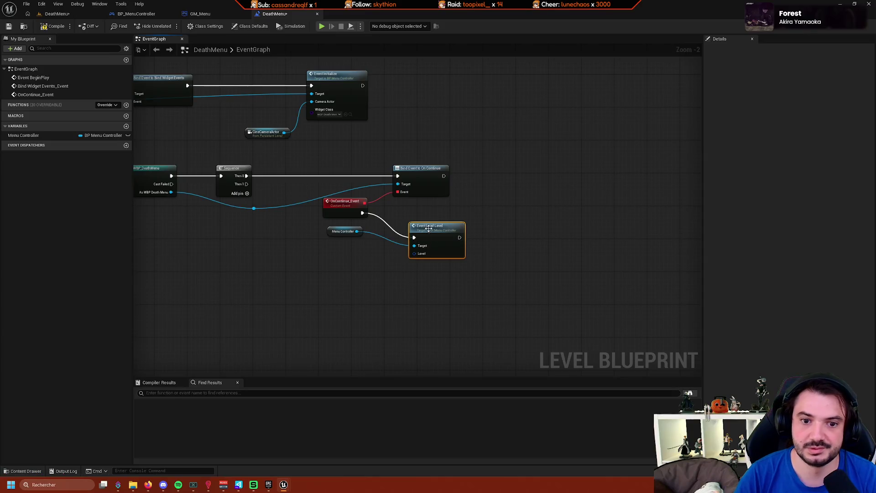
Save the DeathMenu level and compile its level blueprint with the OnContinue_Event graph.
click(347, 202)
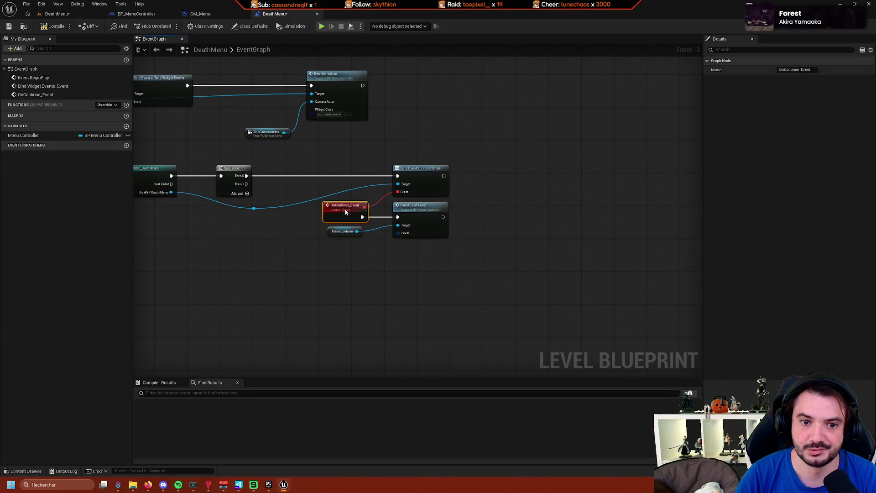
drag(377, 250, 418, 248)
key(ctrl+s)
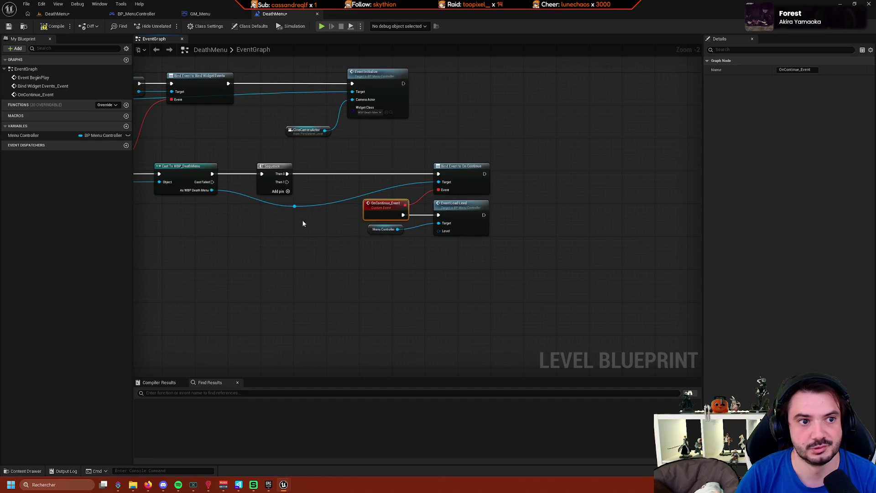
click(52, 26)
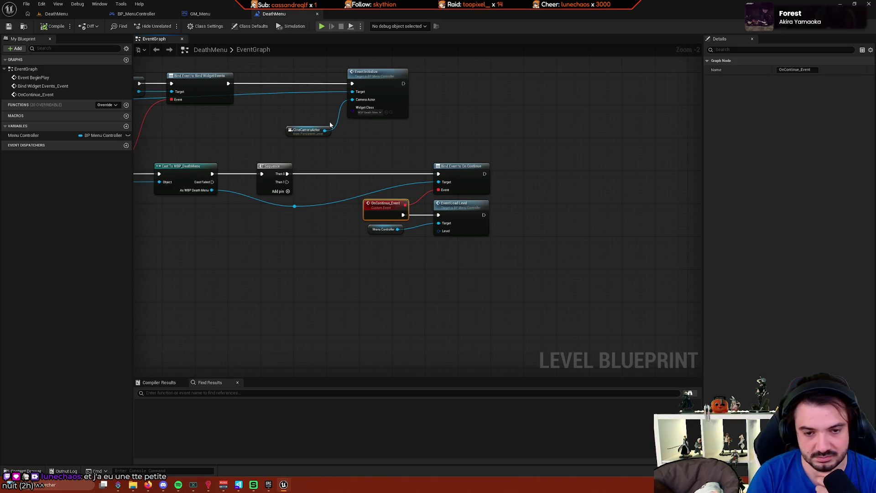
Delete the Event Load Level node and search for a load-level action from OnContinue_Event.
click(464, 232)
key(Delete)
drag(403, 215, 436, 224)
text(load defa)
key(BackSpace)
key(BackSpace)
key(BackSpace)
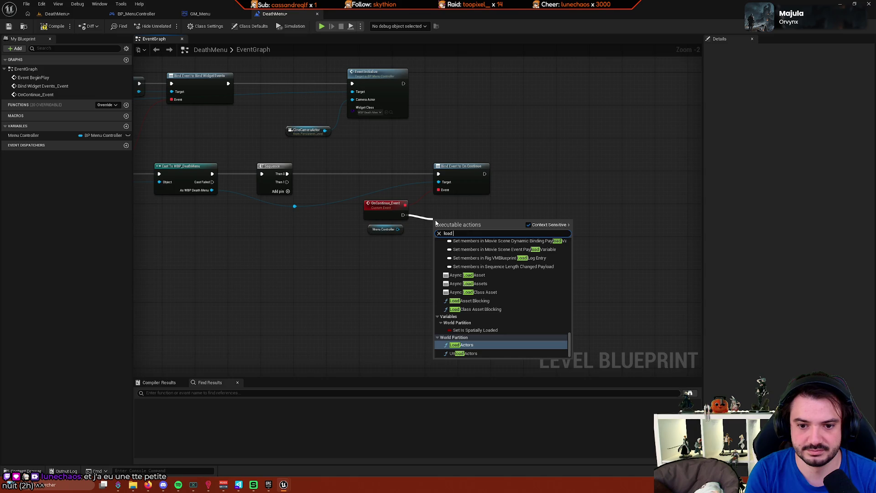
text(level)
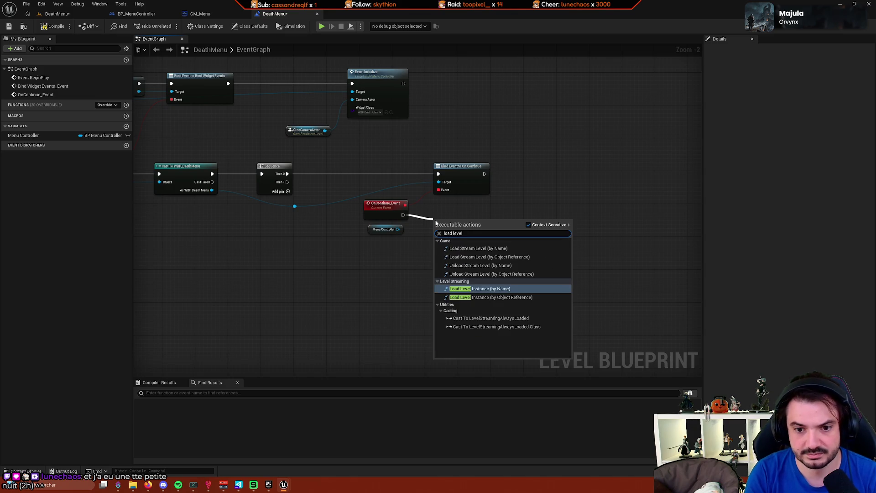
click(411, 237)
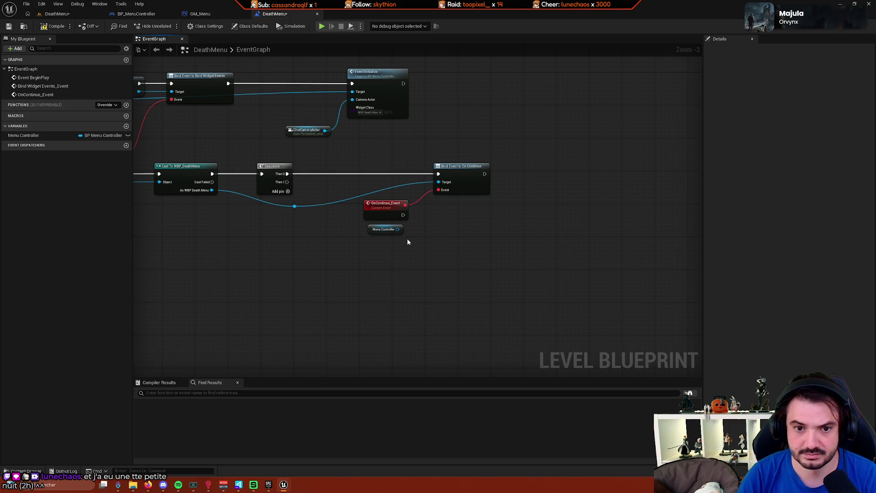
Add Event Load Default Level on Menu Controller, wire OnContinue_Event into it, and save.
drag(444, 238, 485, 231)
text(load de)
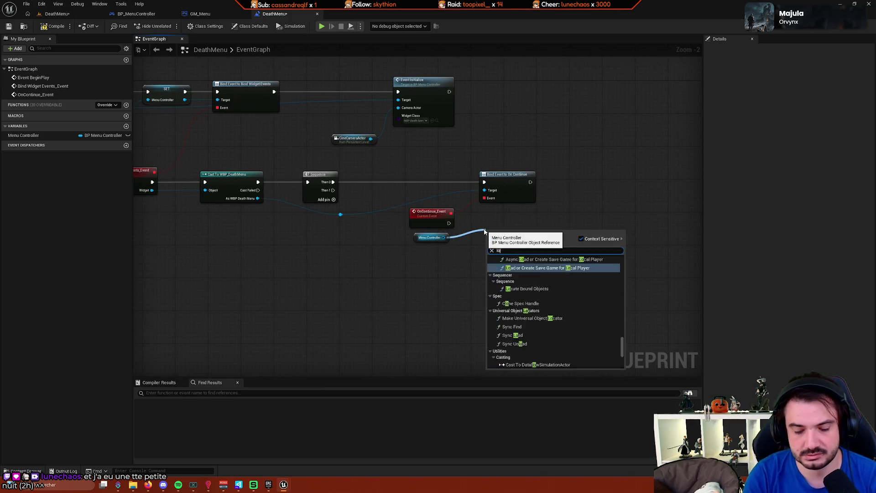
key(Return)
mouse_move(449, 223)
mouse_down()
mouse_move(490, 244)
mouse_move(488, 227)
mouse_up()
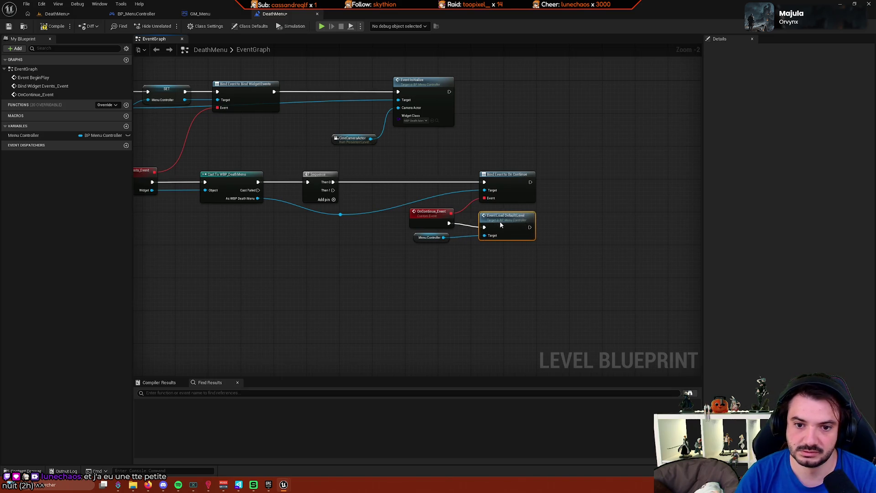
key(ctrl+s)
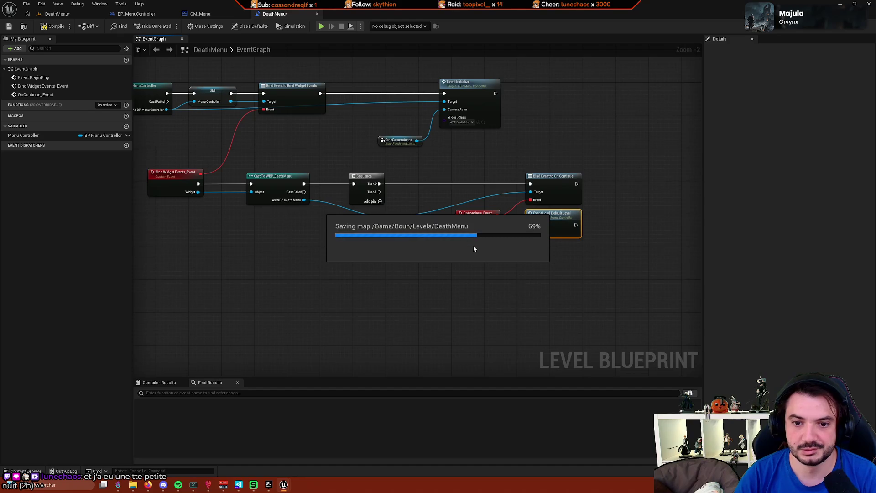
drag(470, 242, 474, 243)
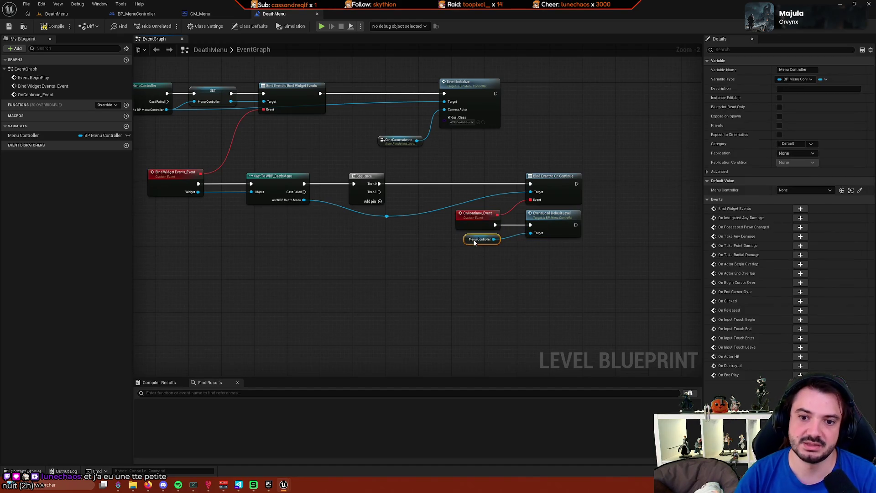
key(ctrl+s)
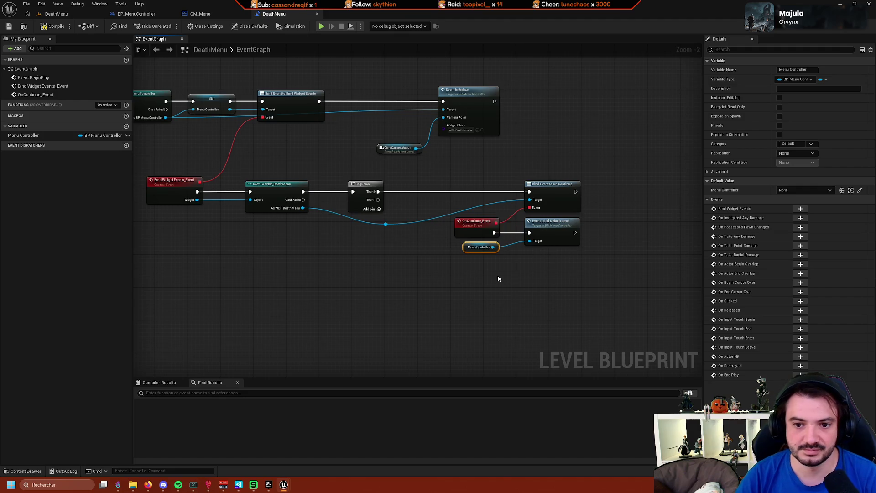
Add a Bind Event to On Quit node from the death menu reference, then delete it.
click(470, 284)
scroll(555, 303, up, 3)
drag(598, 289, 553, 285)
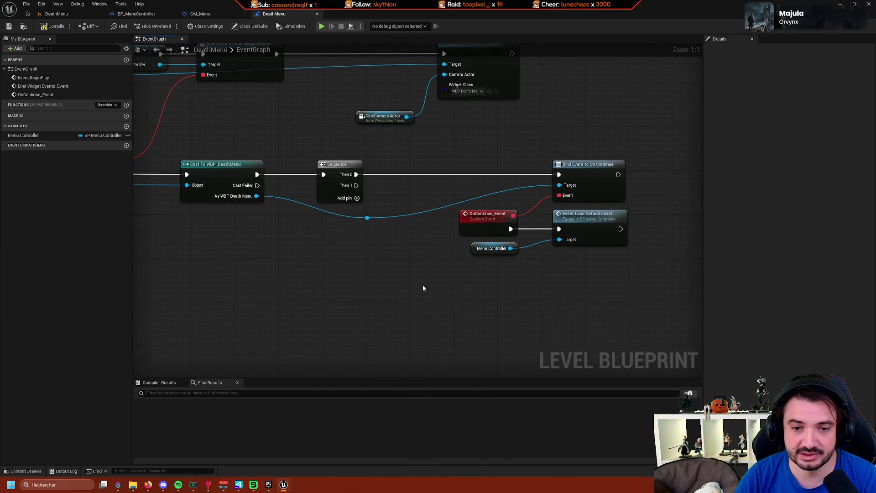
drag(356, 185, 472, 295)
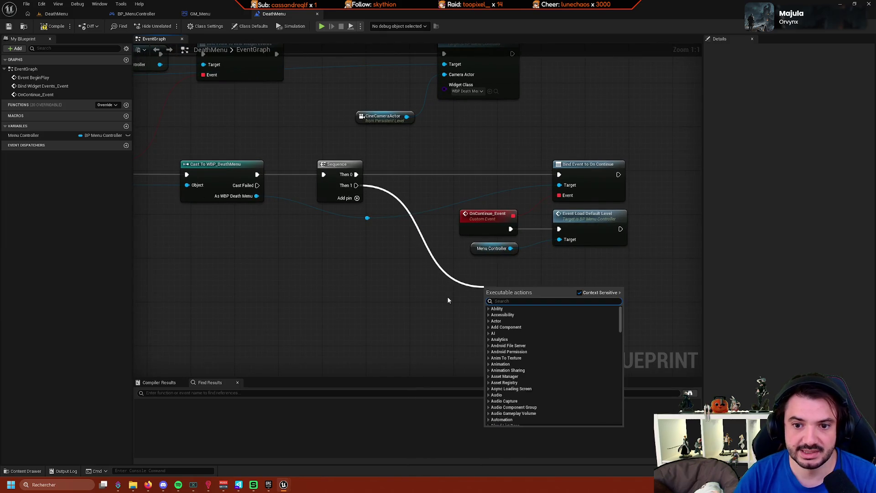
click(395, 229)
drag(368, 218, 510, 319)
text(b)
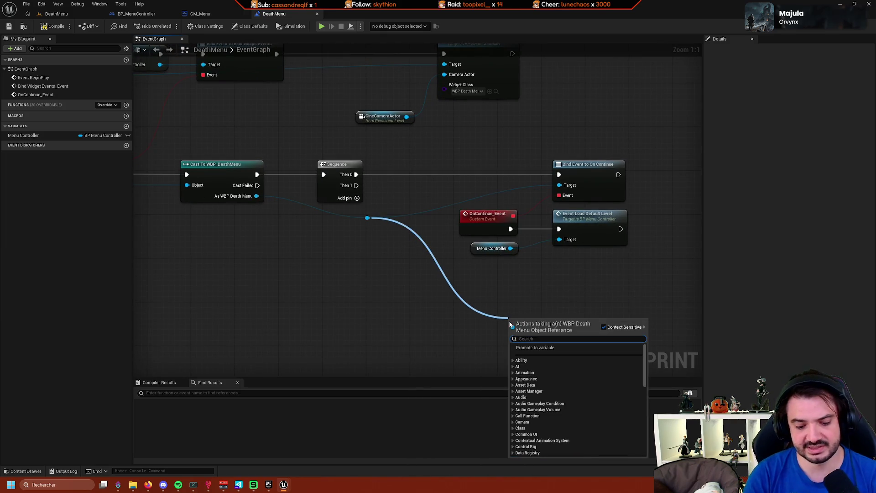
text(ind)
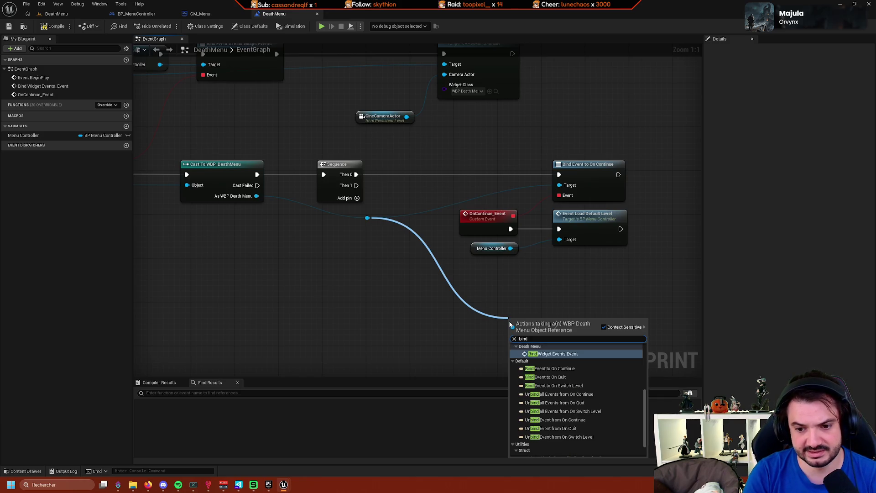
key(Down)
key(Down)
key(Return)
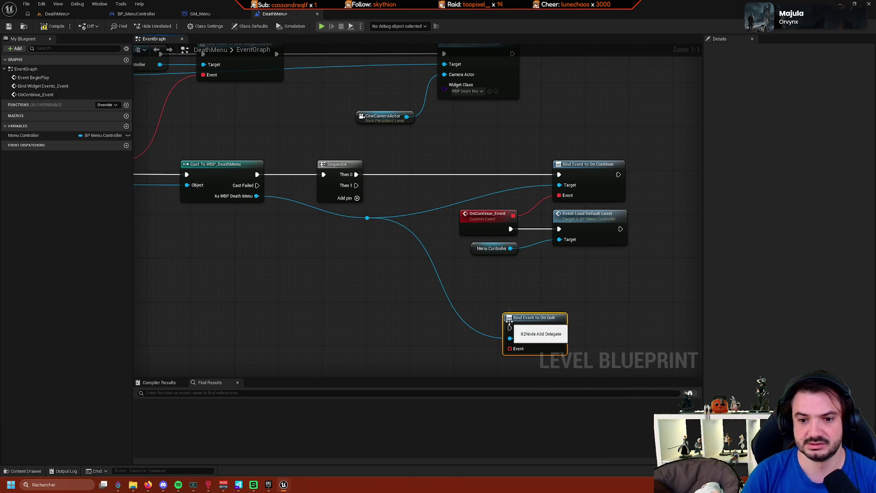
drag(541, 322, 585, 279)
mouse_move(356, 186)
mouse_down()
mouse_move(528, 284)
mouse_move(559, 284)
mouse_move(511, 220)
mouse_up()
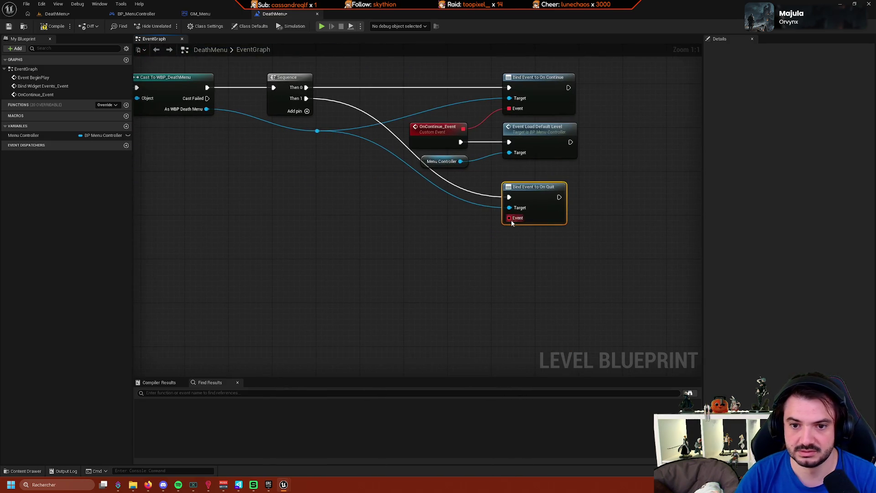
key(Delete)
Use Assign On Quit to create the On Quit binding and a new OnQuit_Event.
drag(318, 131, 485, 216)
text(assi)
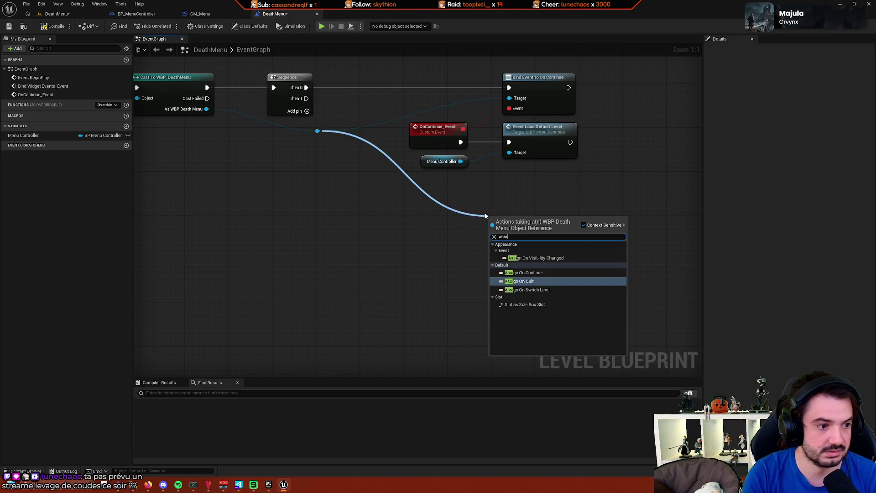
text(gn on )
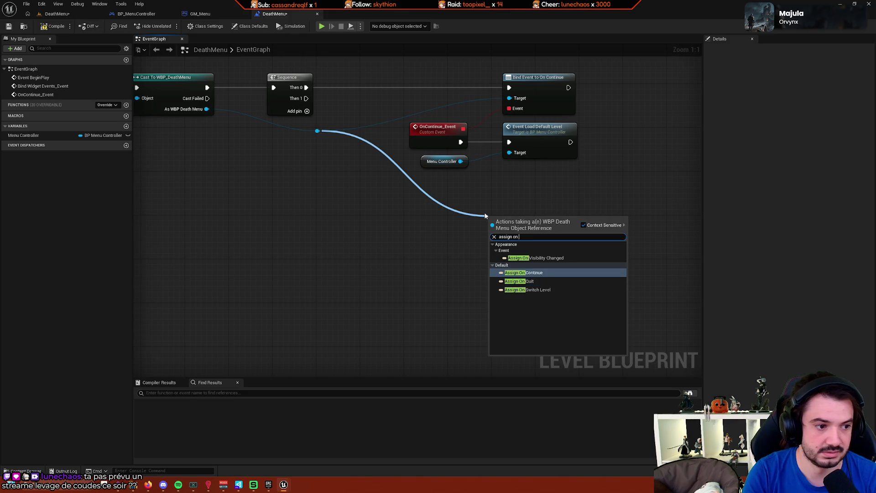
text(q)
key(Return)
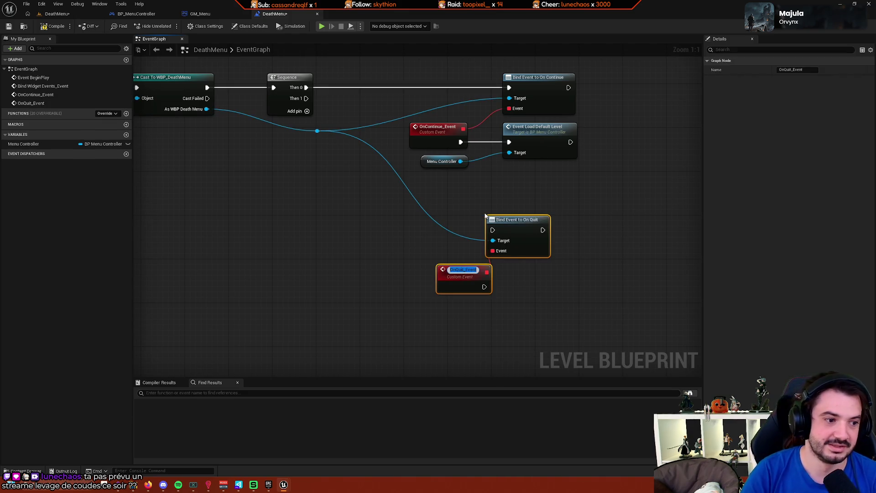
drag(491, 248, 506, 228)
click(473, 263)
drag(424, 277, 386, 277)
Wire Sequence Then 1 into Bind Event to On Quit and save the DeathMenu level.
drag(345, 250, 343, 270)
mouse_move(266, 145)
mouse_down()
mouse_move(406, 244)
mouse_move(470, 255)
mouse_up()
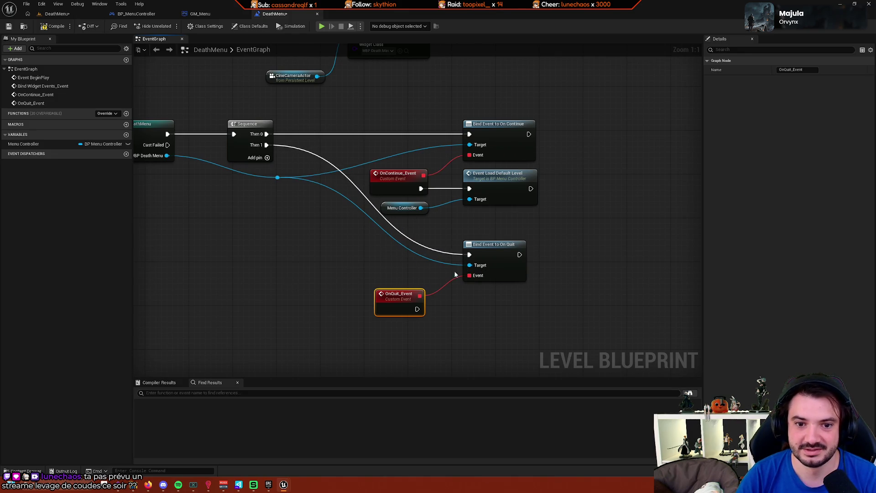
drag(414, 297, 410, 298)
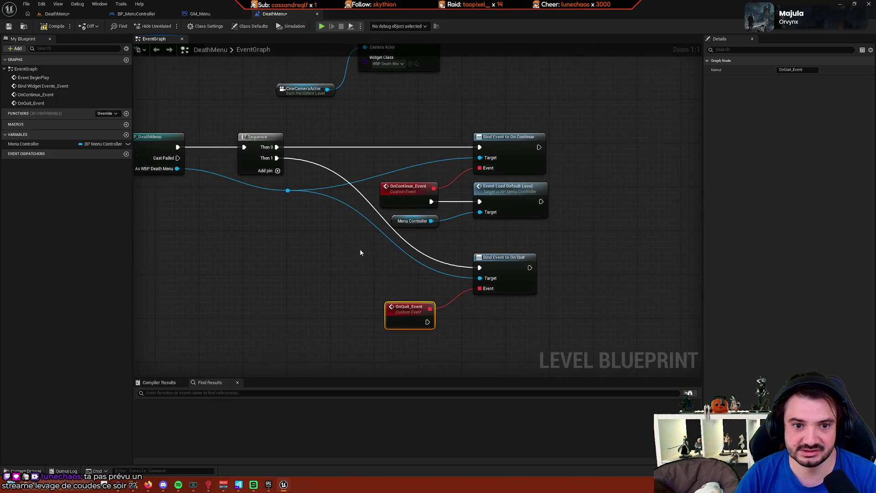
key(ctrl+s)
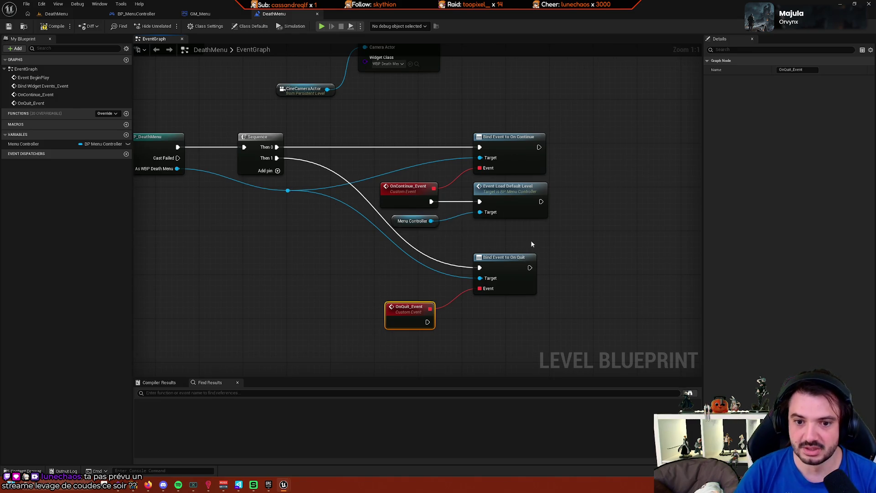
drag(530, 240, 423, 204)
mouse_move(349, 314)
mouse_down()
mouse_move(331, 277)
mouse_move(354, 287)
mouse_up()
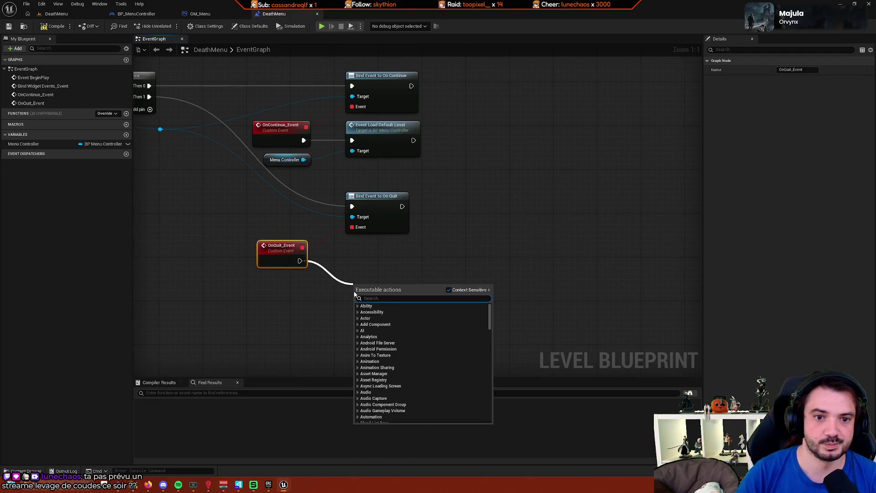
Add a Menu Controller getter and an Event Load Level node wired from OnQuit_Event.
click(286, 307)
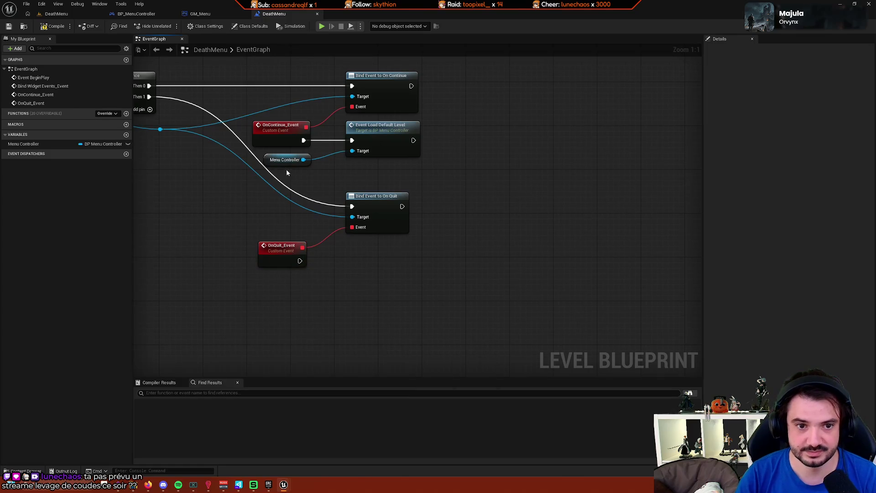
mouse_move(27, 144)
mouse_down()
mouse_move(262, 286)
mouse_move(362, 264)
mouse_up()
click(289, 289)
text(load)
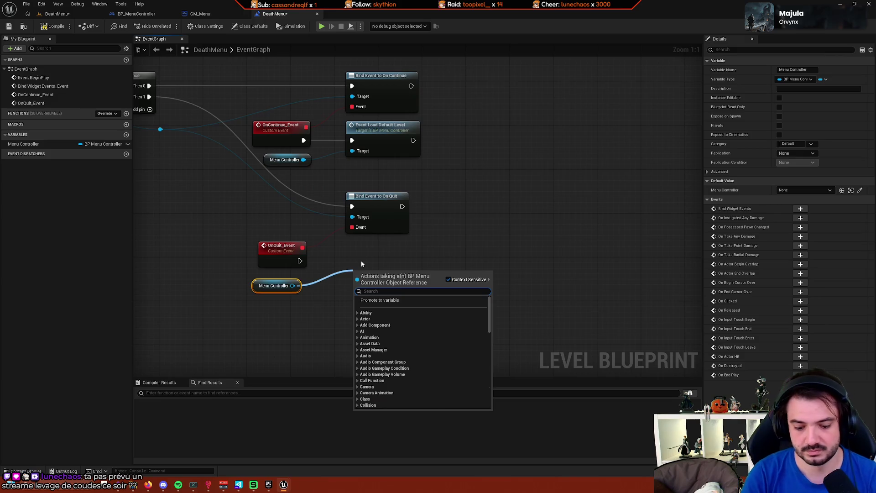
text( level)
key(Return)
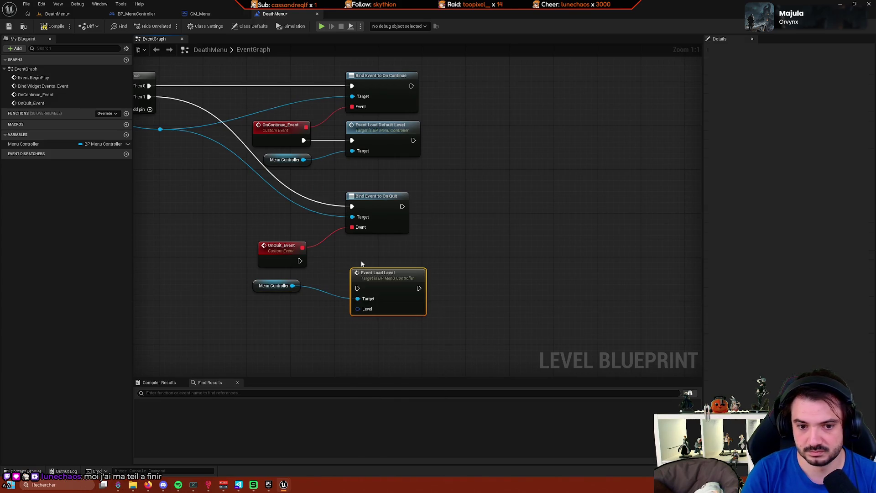
drag(388, 274, 388, 258)
mouse_move(298, 261)
mouse_down()
mouse_move(351, 287)
mouse_move(357, 271)
mouse_up()
drag(382, 264, 377, 254)
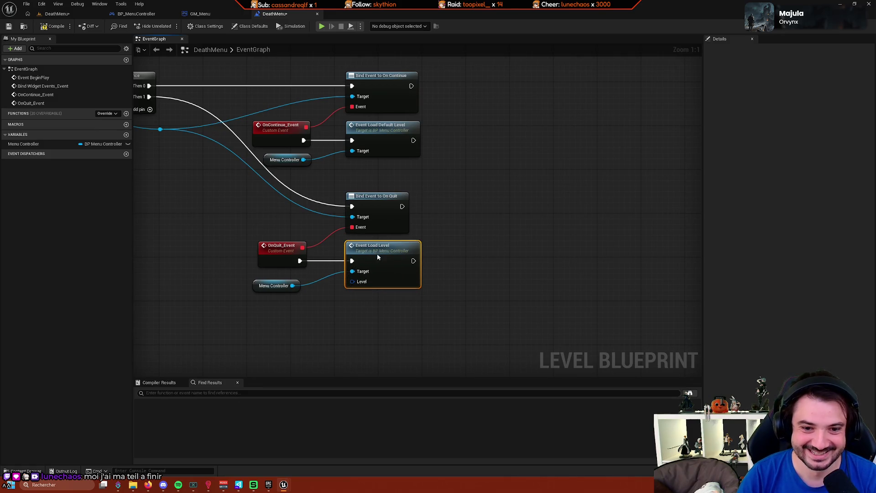
Rearrange the Menu Controller nodes and delete the Load Level call.
click(265, 288)
drag(354, 171, 354, 166)
click(384, 181)
scroll(385, 181, down, 1)
scroll(428, 231, down, 1)
scroll(420, 307, up, 2)
mouse_move(431, 256)
mouse_down()
mouse_move(418, 294)
mouse_move(369, 306)
mouse_up()
click(347, 298)
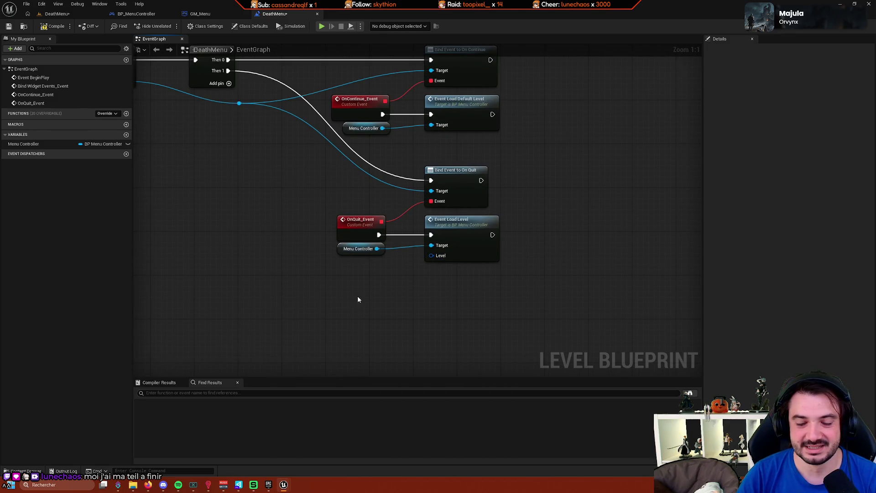
click(445, 238)
key(Delete)
Add an On Quit Event call after OnQuit_Event, delete the unused Menu Controller node, and save.
drag(379, 234, 418, 255)
text(quit)
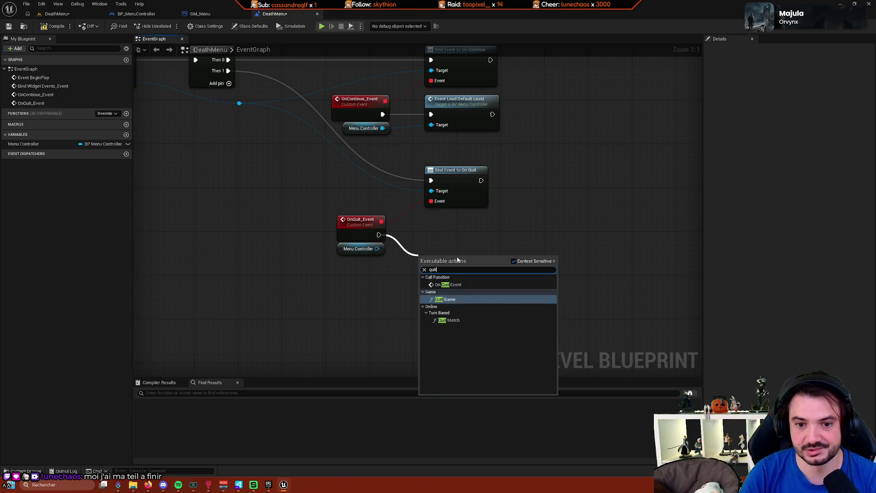
key(Up)
key(Return)
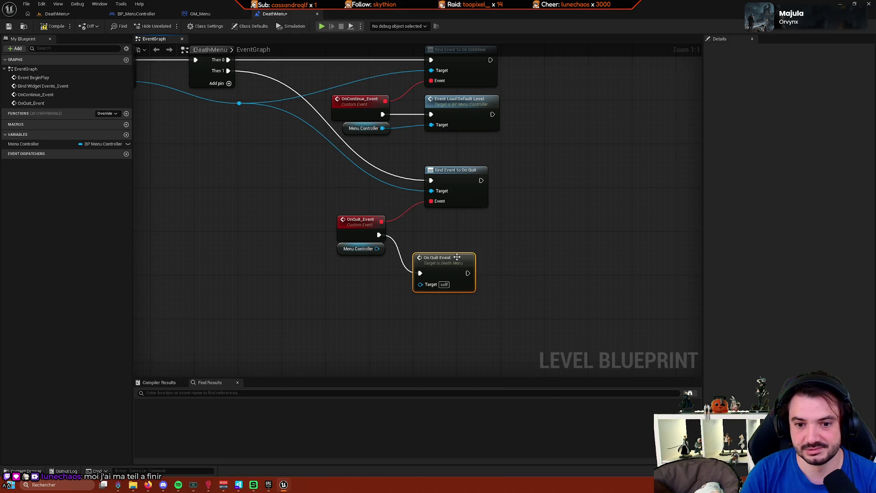
drag(431, 257, 448, 227)
click(358, 249)
key(Delete)
click(453, 233)
double_click(449, 228)
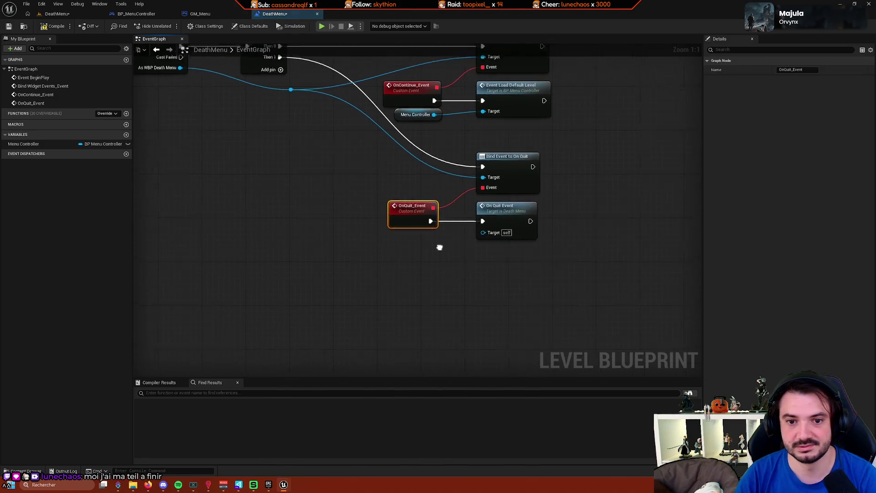
key(ctrl+s)
Delete the On Quit Event call, leaving OnQuit_Event's output unconnected.
click(479, 231)
key(Delete)
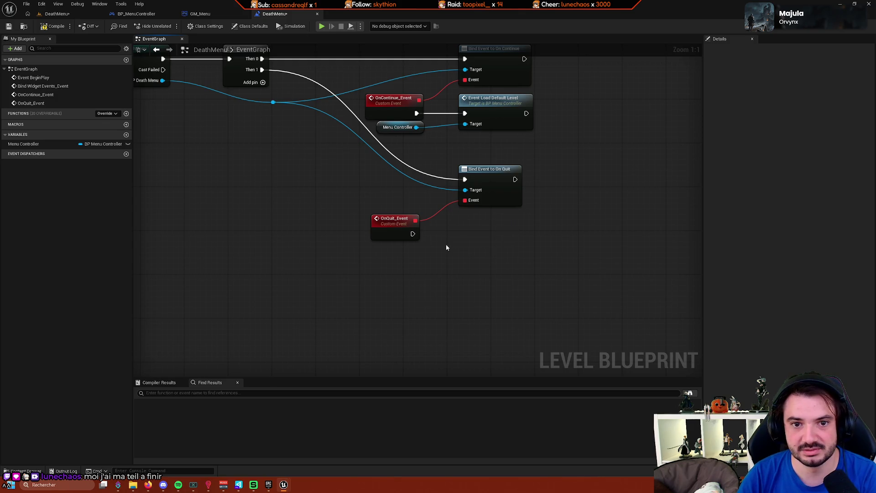
drag(412, 234, 481, 244)
text(quit)
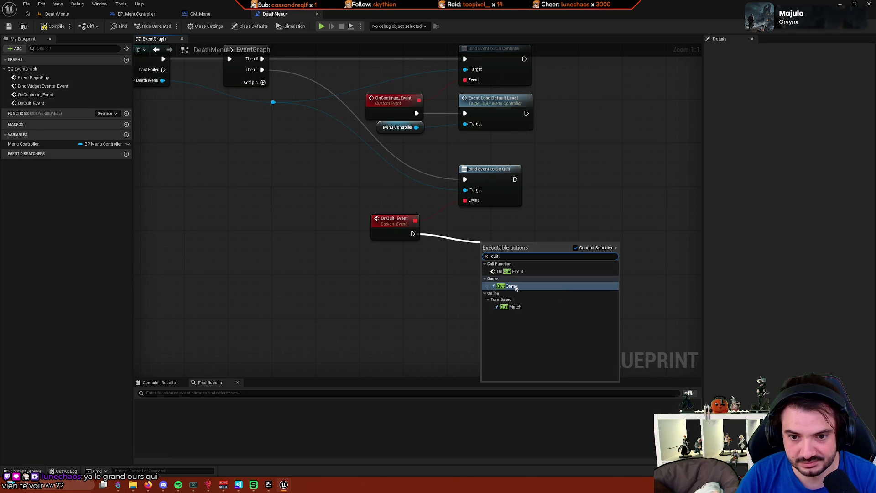
click(438, 287)
Add a Quit Game node from Menu Controller and wire OnQuit_Event into it.
drag(426, 246, 454, 259)
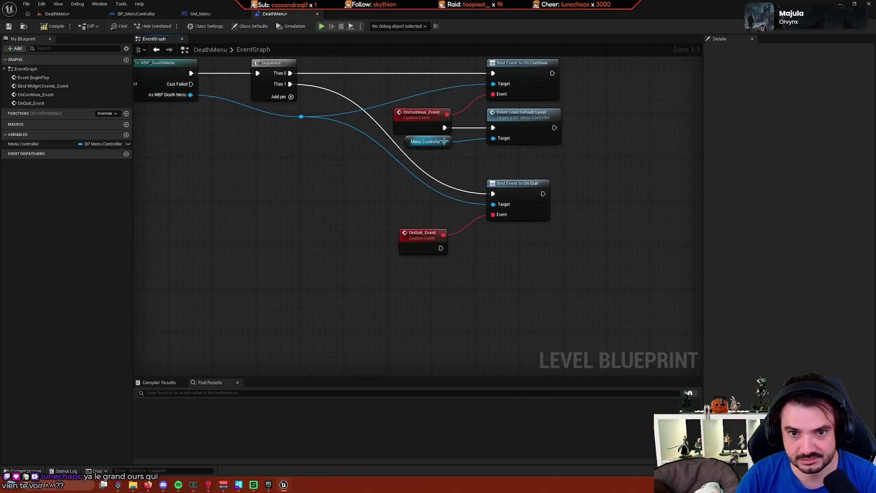
drag(444, 142, 485, 167)
text(quit)
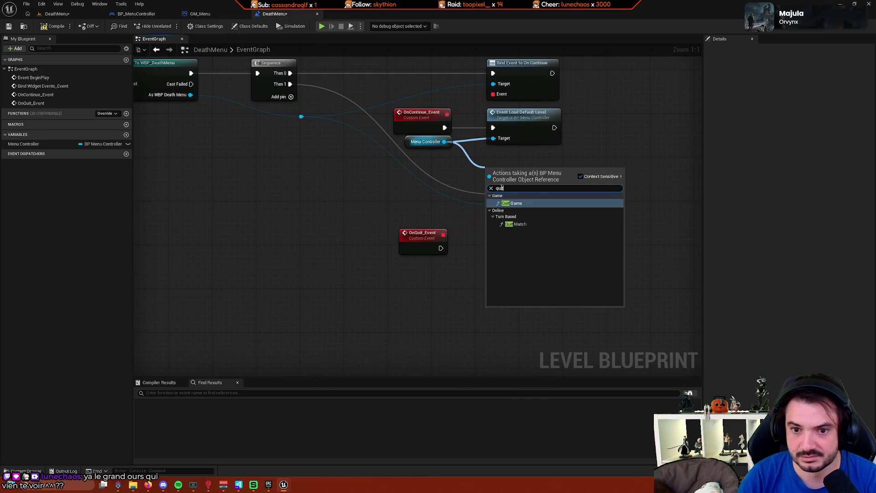
click(533, 204)
mouse_move(541, 173)
mouse_down()
mouse_move(606, 215)
mouse_move(570, 255)
mouse_up()
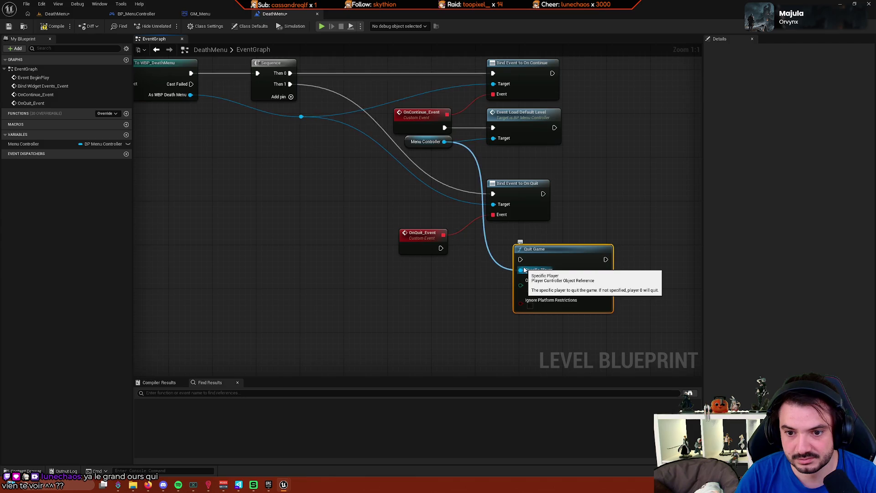
drag(545, 255, 529, 250)
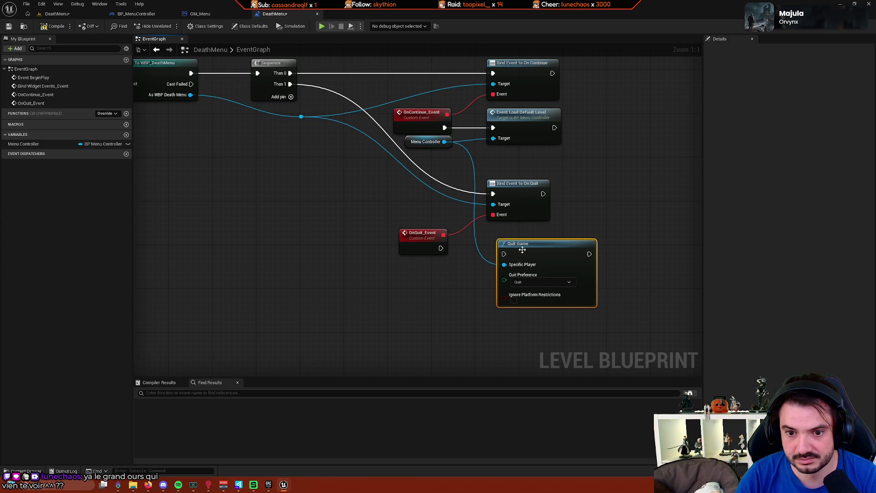
mouse_move(441, 248)
mouse_down()
mouse_move(504, 254)
mouse_move(516, 245)
mouse_up()
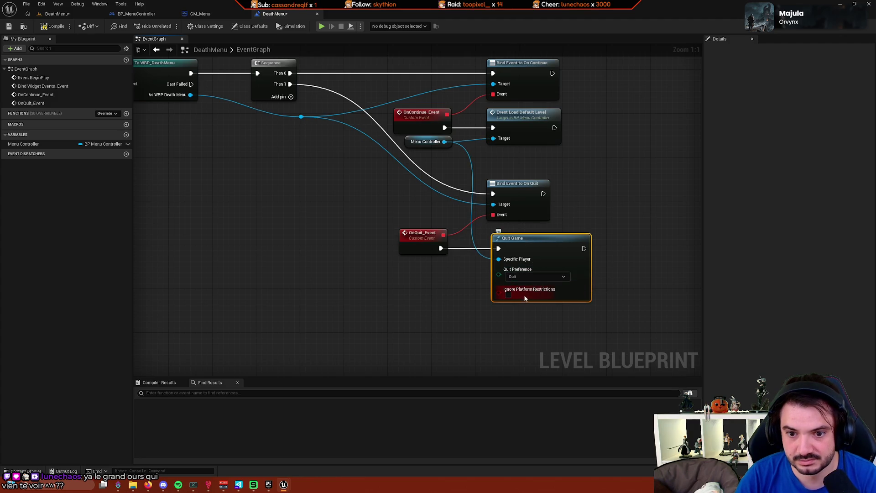
Compile and save the level blueprint, then return to the DeathMenu level viewport.
right_click(464, 294)
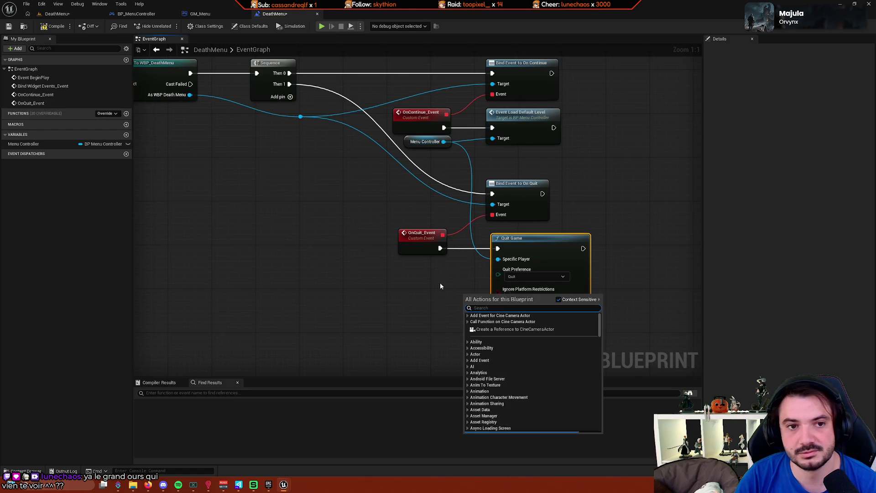
click(330, 265)
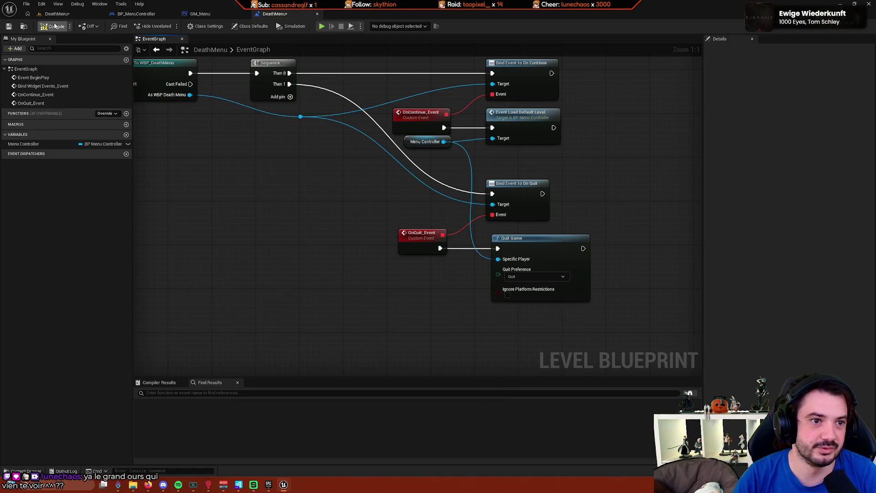
key(ctrl+s)
click(67, 14)
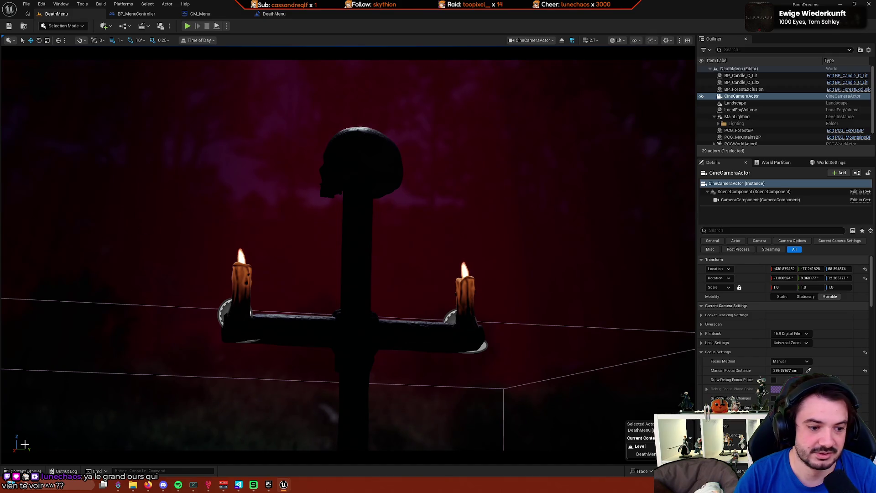
In the Content Drawer's Levels folder, look over TorcheCrypt and Forest, then open the MainMenu level.
click(26, 471)
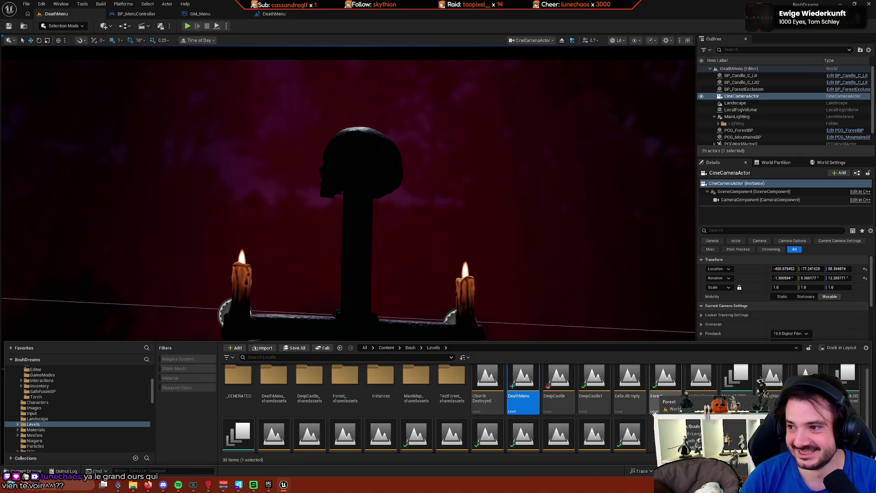
scroll(457, 406, down, 1)
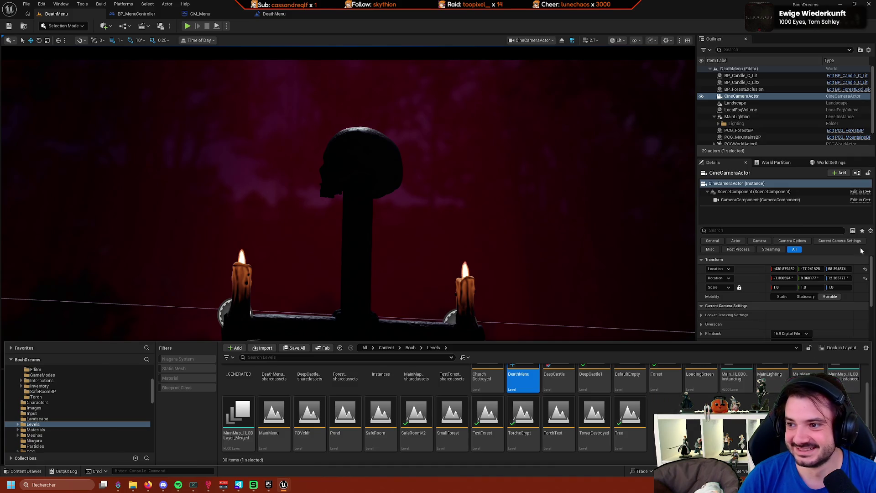
click(690, 429)
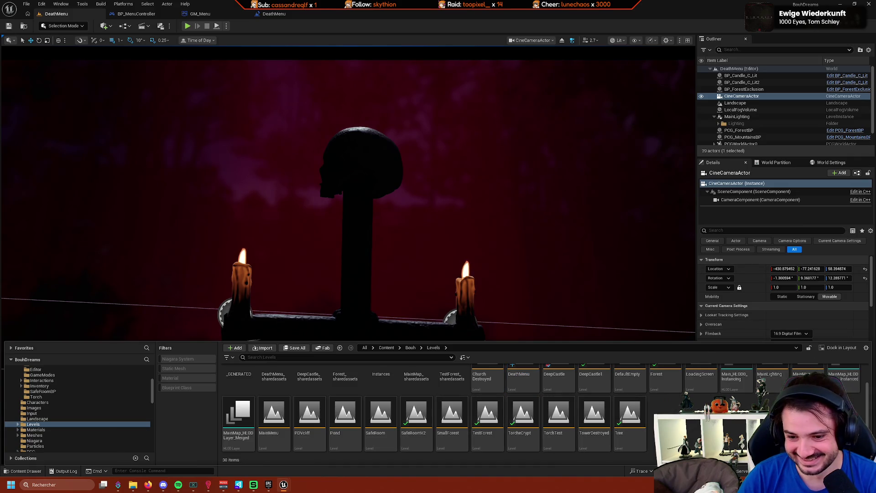
scroll(744, 426, up, 1)
scroll(730, 425, down, 1)
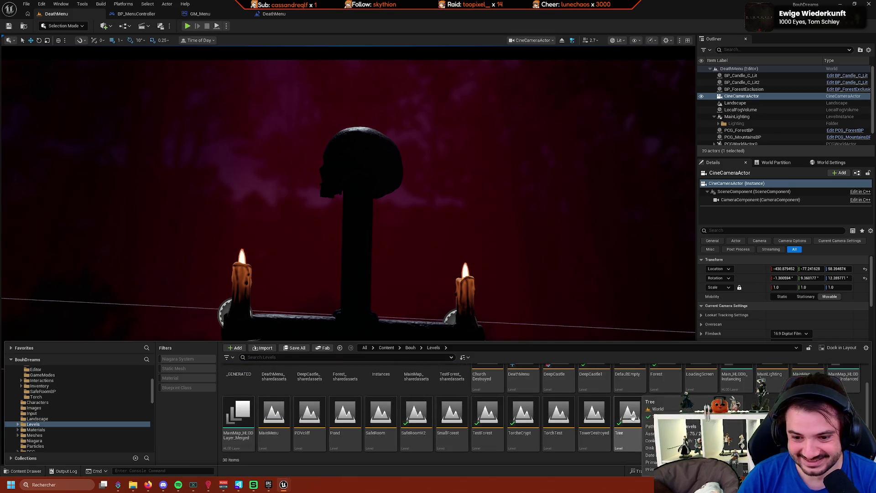
click(522, 423)
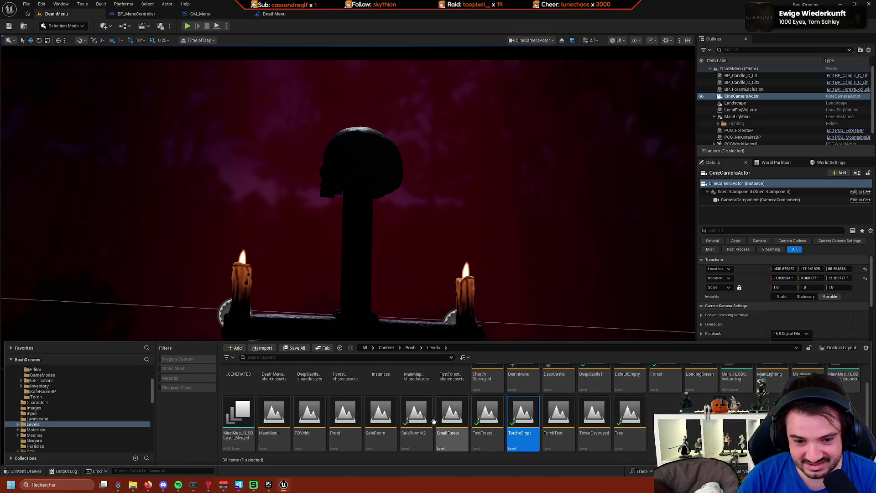
click(665, 378)
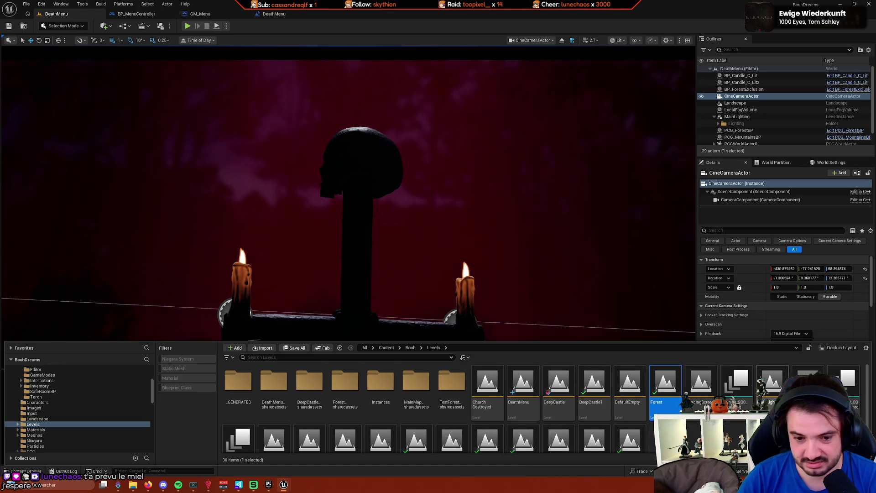
scroll(698, 388, down, 1)
double_click(285, 411)
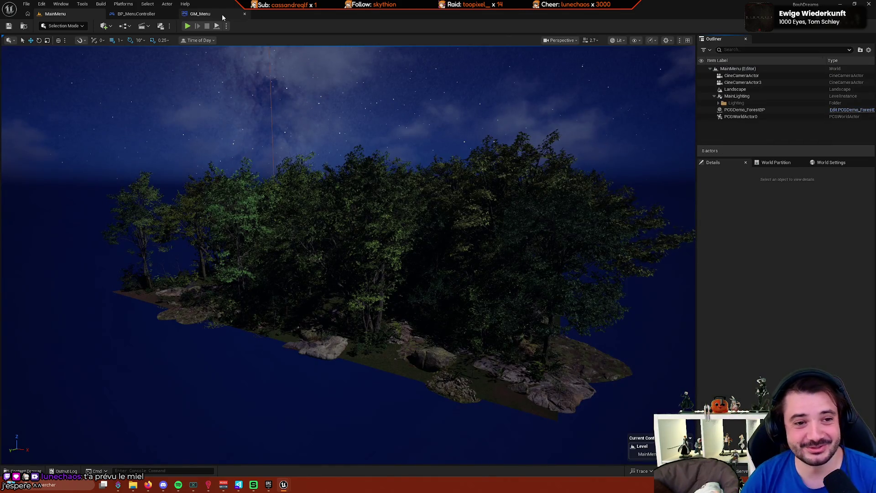
Check the BP_MenuController tab, then open the MainMenu level blueprint from the Blueprints menu.
click(137, 14)
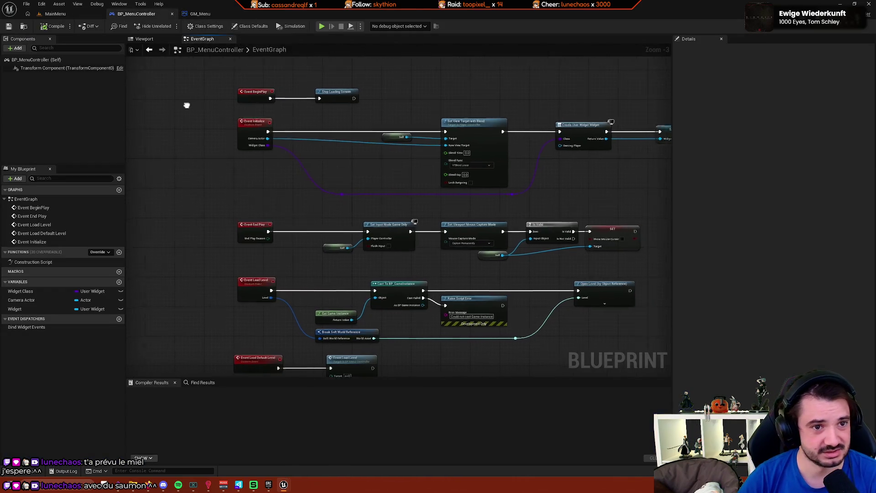
click(65, 16)
click(170, 26)
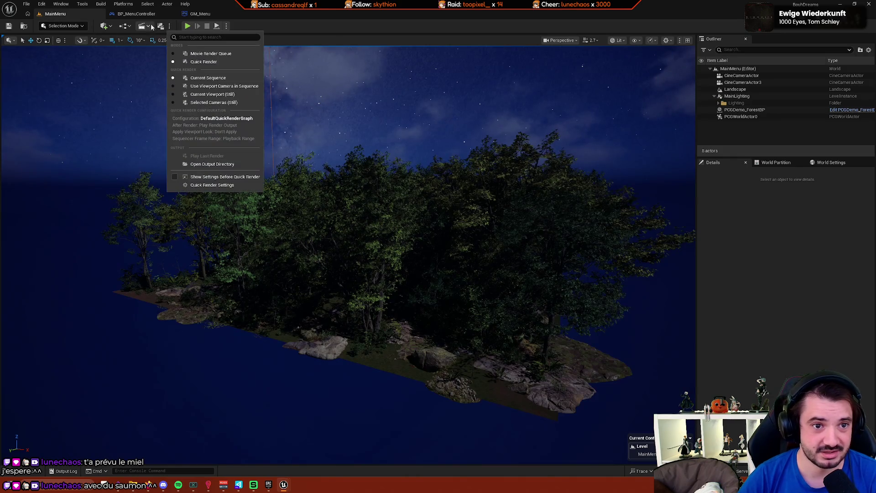
click(143, 27)
click(126, 27)
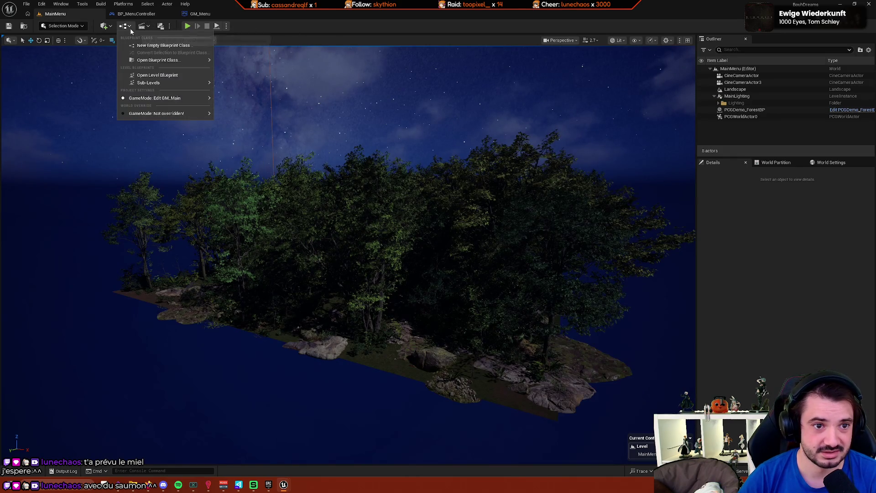
click(171, 74)
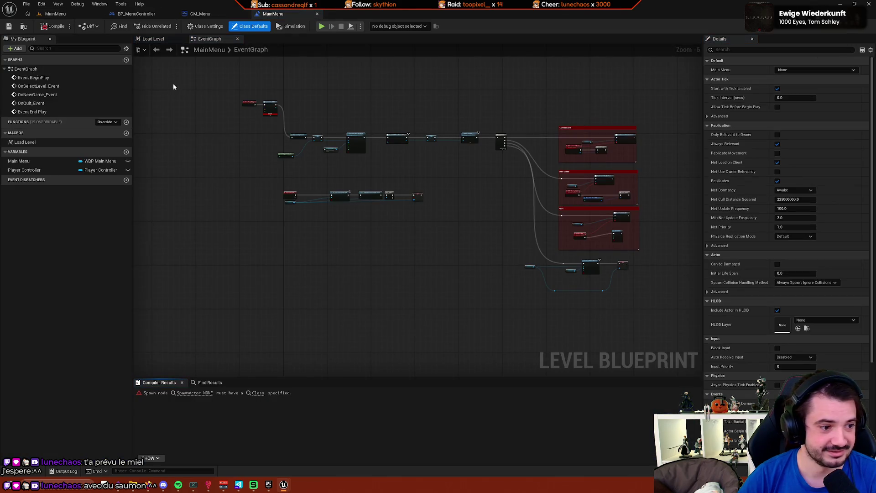
Zoom in on the New Game and Quit groups, then close the MainMenu blueprint for BP_MenuController.
scroll(336, 198, up, 2)
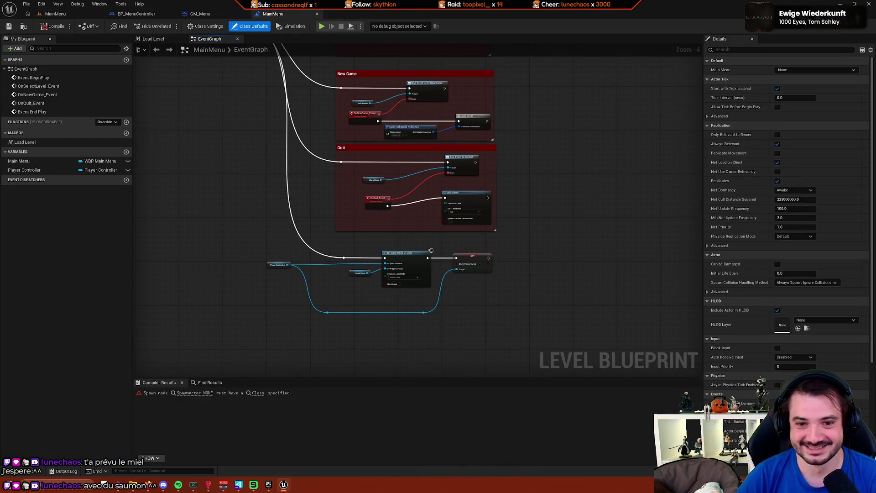
scroll(255, 241, up, 2)
scroll(221, 218, up, 1)
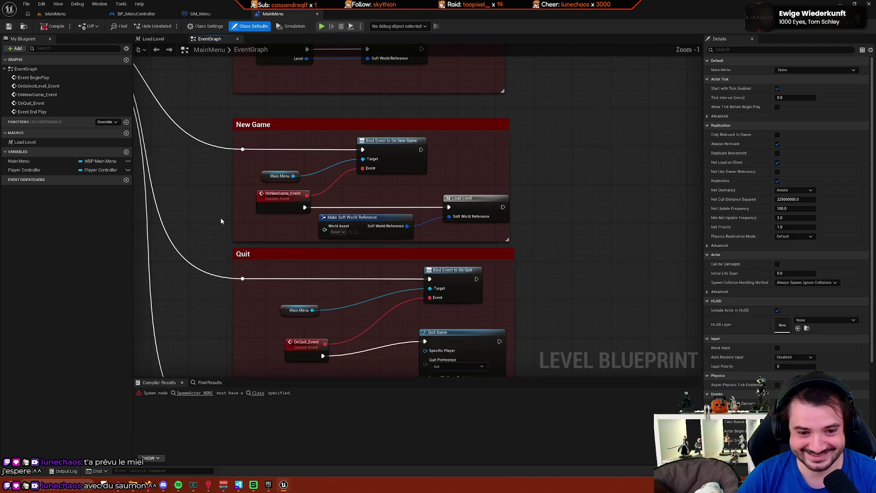
drag(220, 218, 239, 131)
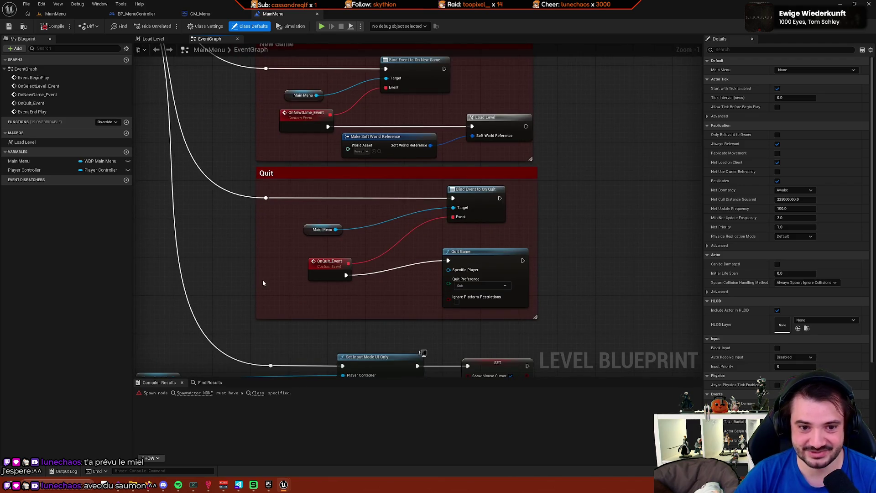
middle_click(292, 13)
click(146, 14)
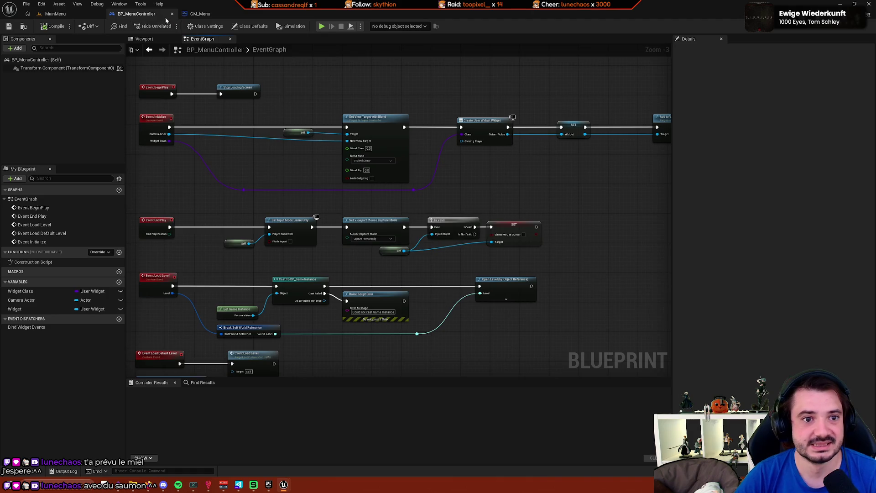
Open the DeathMenu level from the Content Drawer's Levels folder.
click(70, 13)
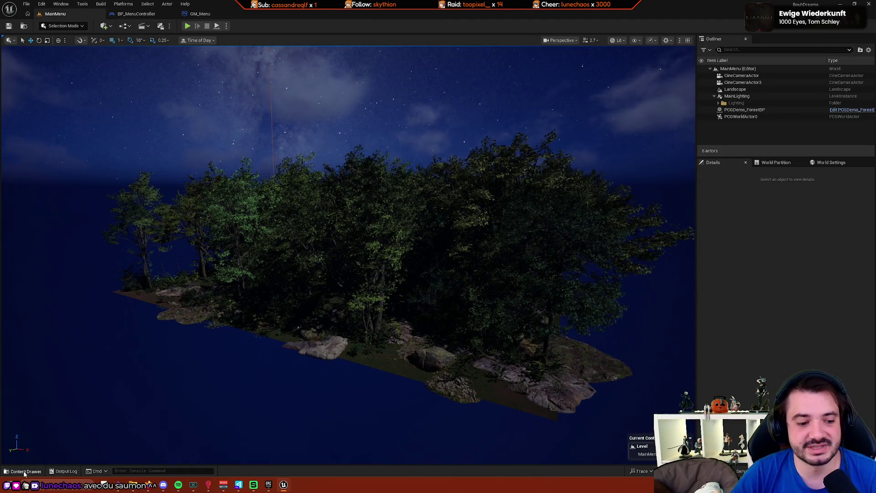
click(23, 471)
scroll(246, 437, up, 1)
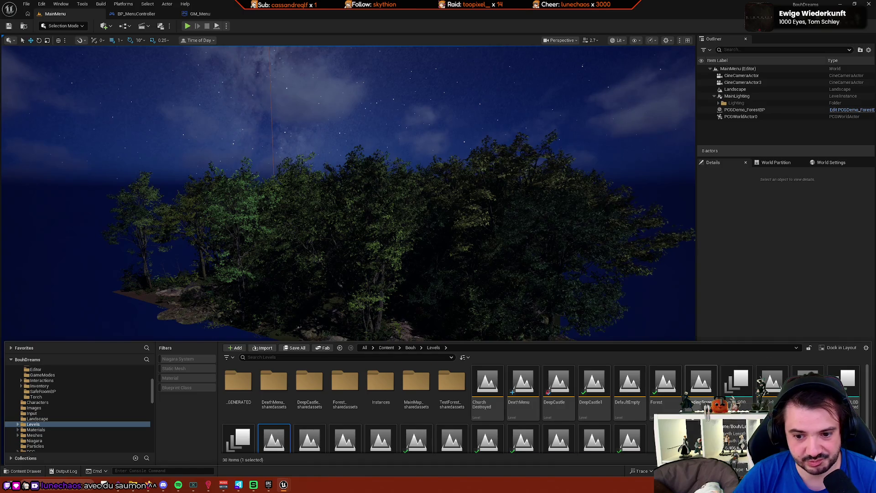
scroll(523, 411, down, 1)
double_click(523, 381)
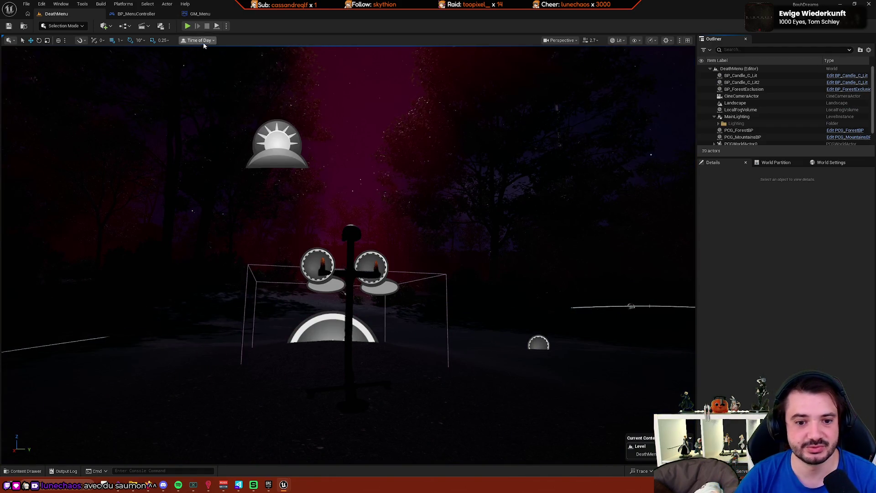
Review the GM_Menu game mode and the BP_MenuController graph nodes.
click(200, 14)
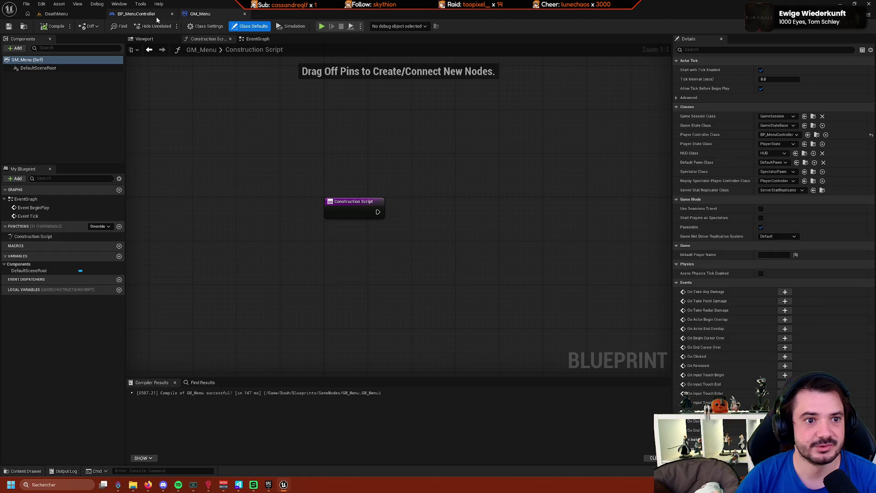
click(156, 17)
scroll(422, 92, down, 2)
mouse_move(421, 93)
mouse_down()
mouse_move(492, 213)
mouse_move(193, 231)
mouse_move(536, 236)
mouse_up()
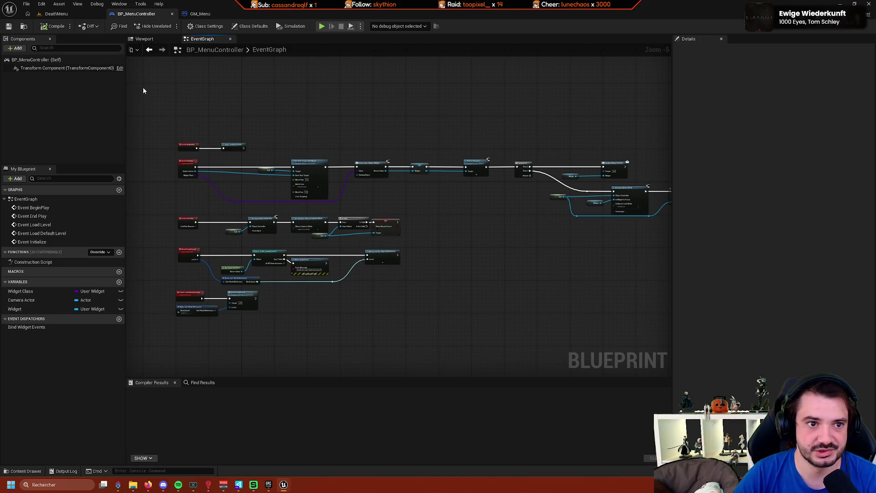
Back in the DeathMenu level, open its level blueprint from the Blueprints menu.
click(53, 13)
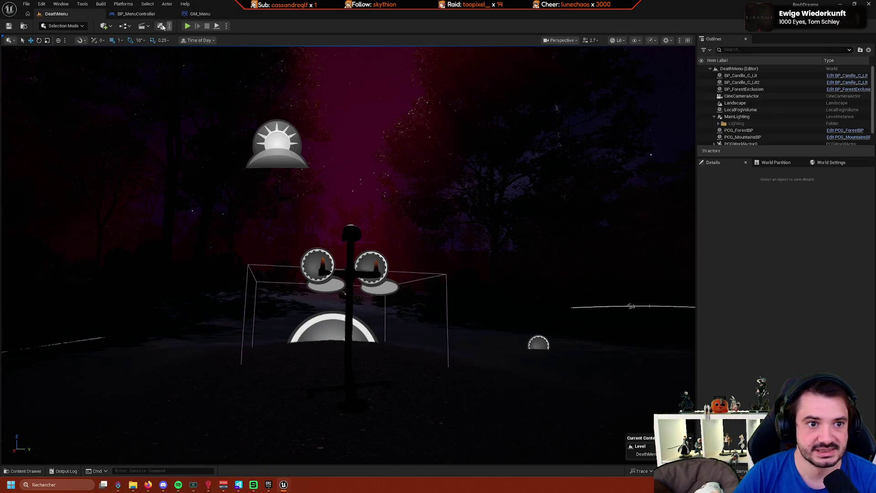
click(150, 27)
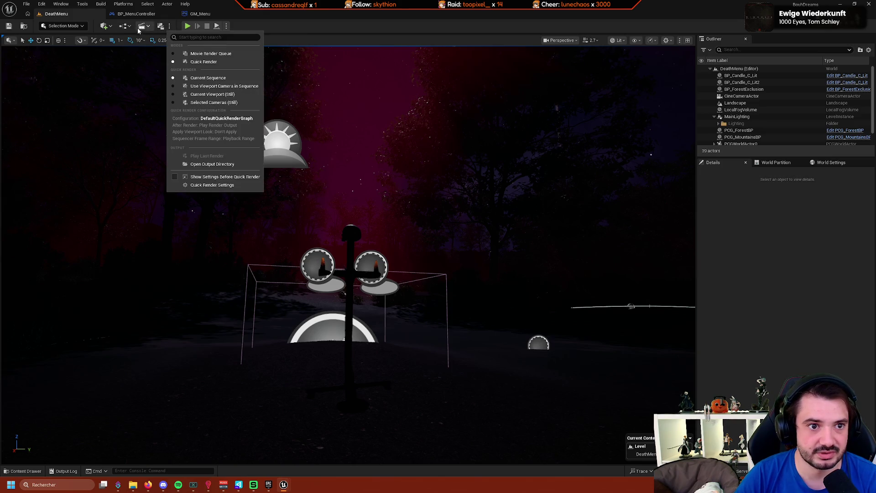
click(131, 29)
click(165, 75)
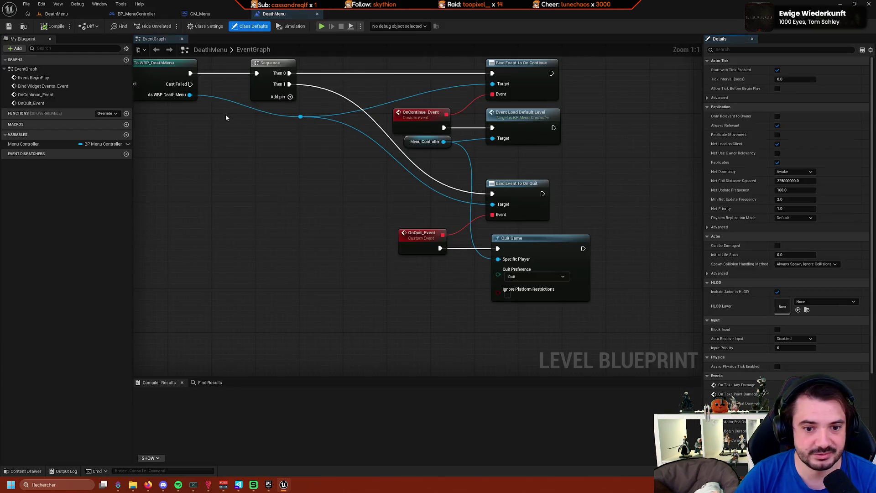
Zoom and pan across the DeathMenu level blueprint's menu nodes.
scroll(388, 206, down, 5)
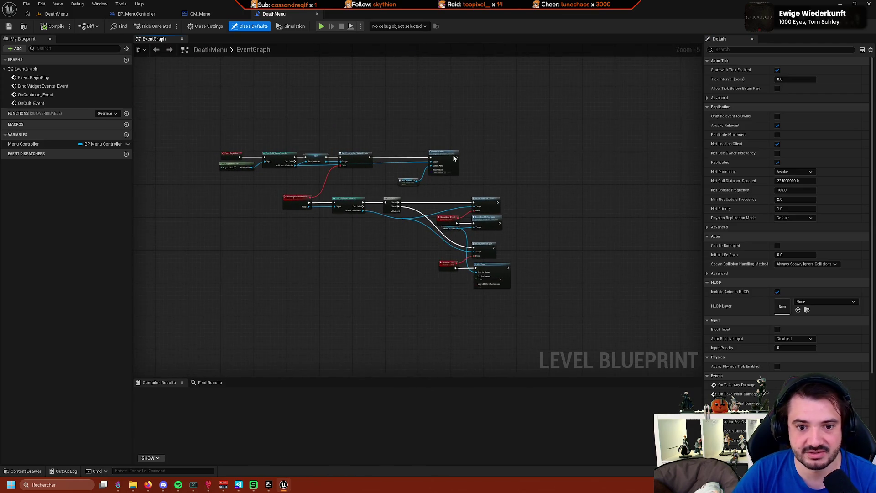
scroll(372, 248, up, 1)
scroll(377, 245, up, 3)
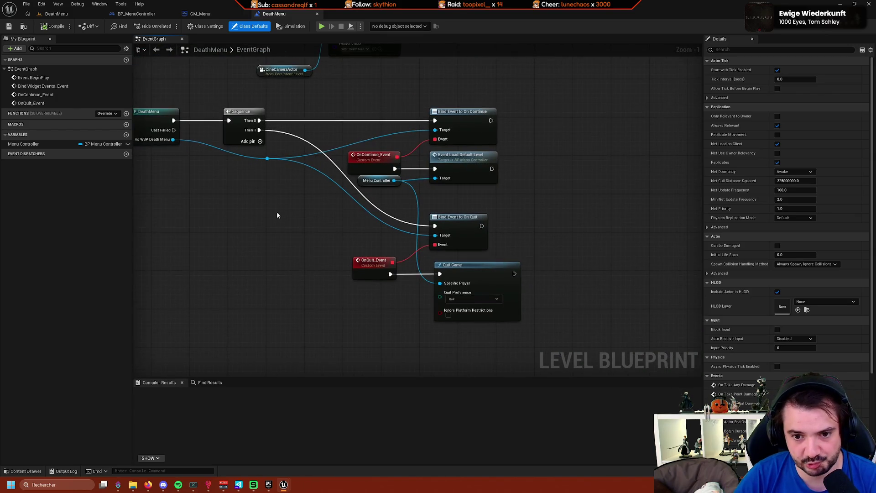
drag(277, 215, 320, 213)
Browse the UI folder in the Content Drawer and open WBP_DeathMenu.
click(26, 471)
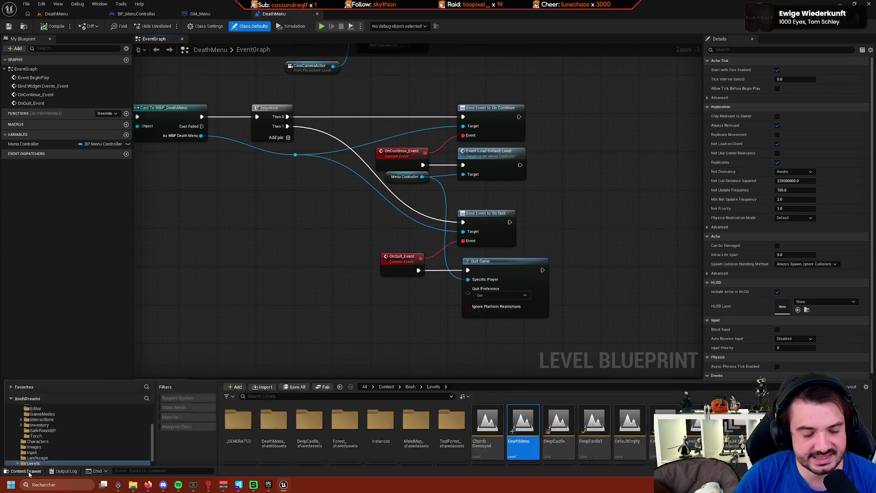
scroll(55, 411, down, 2)
click(29, 406)
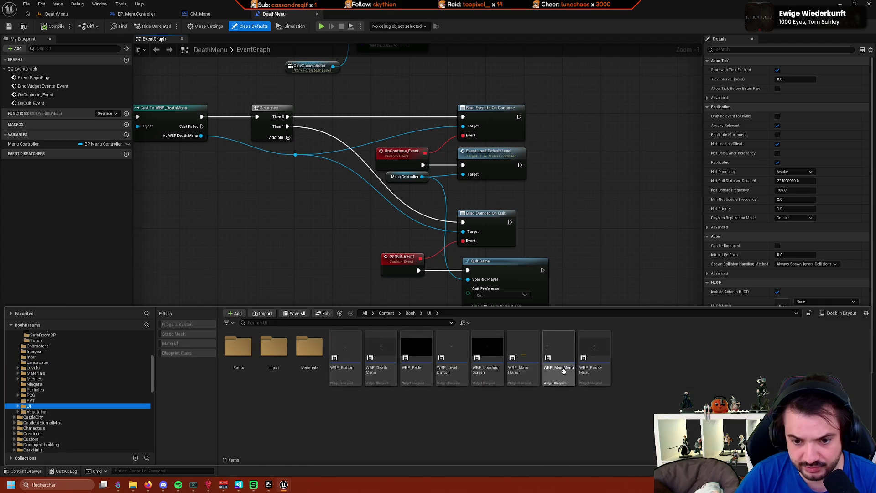
mouse_move(601, 370)
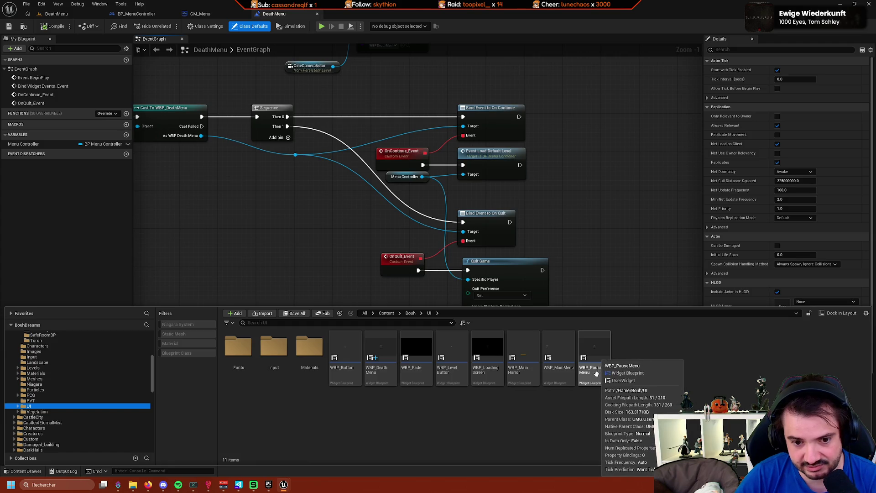
double_click(376, 383)
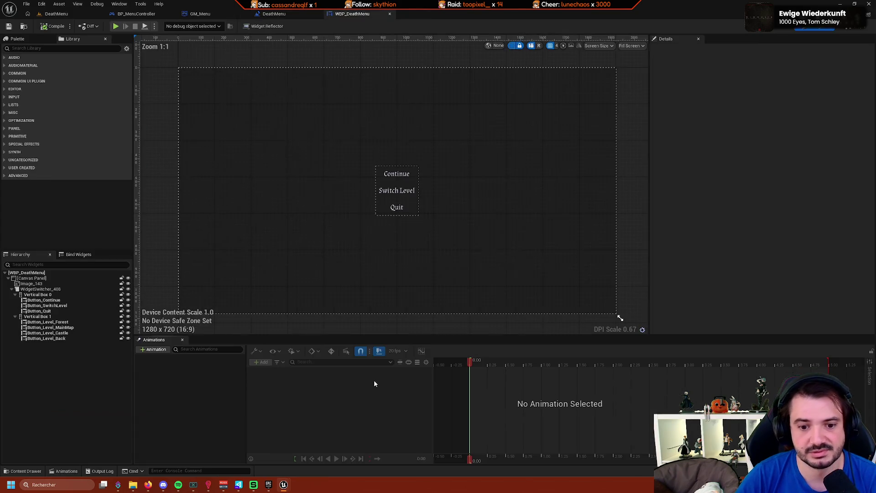
Cancel deleting WBP_DeathMenu's Switch Level button, keeping it, and show the widget's event graph.
click(398, 191)
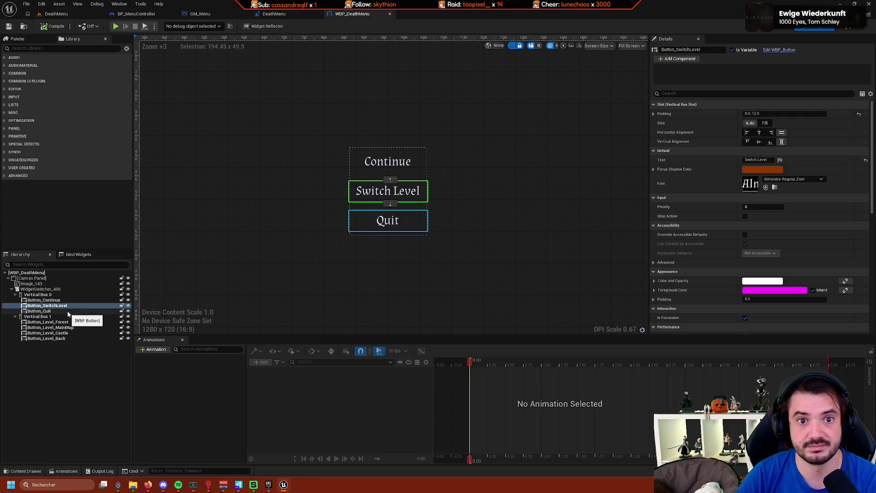
key(Delete)
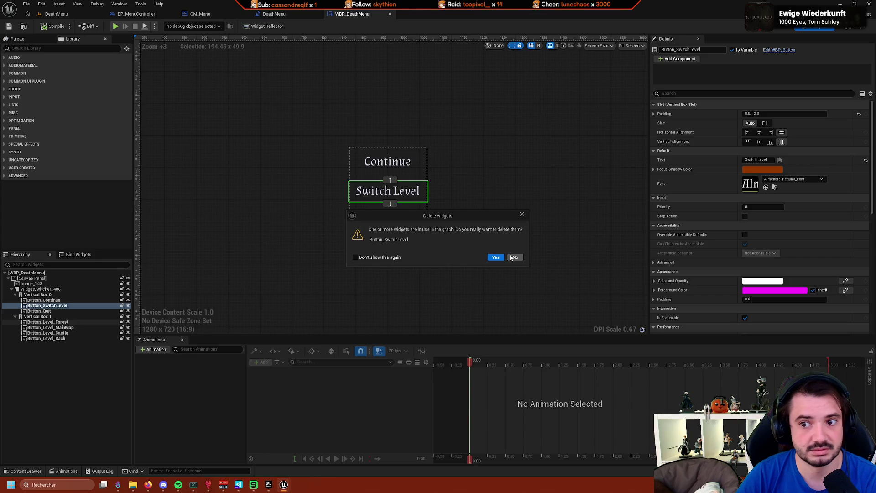
click(514, 259)
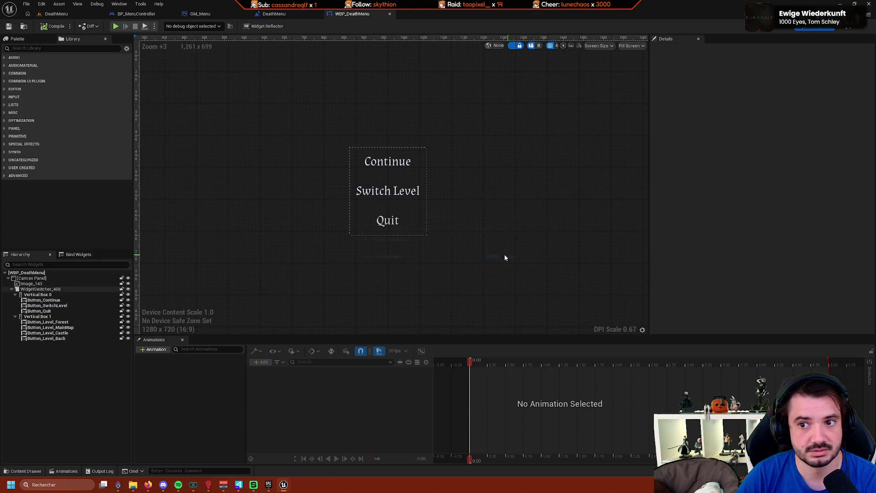
click(71, 307)
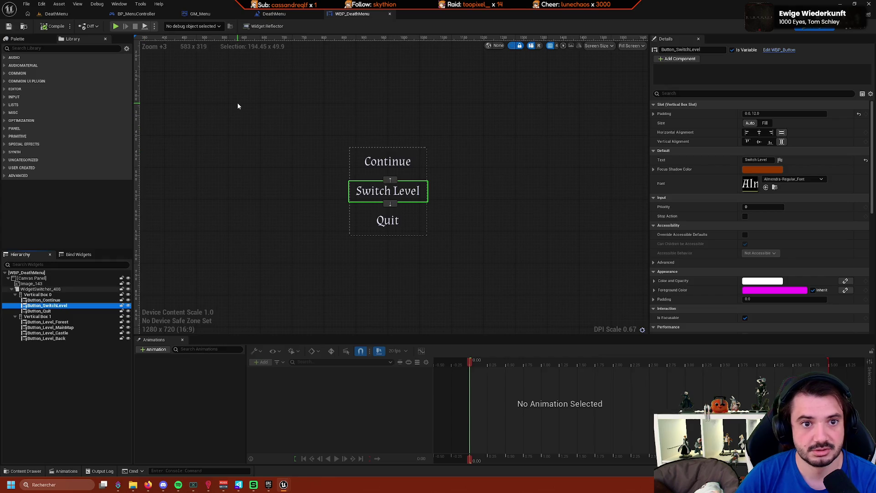
click(856, 26)
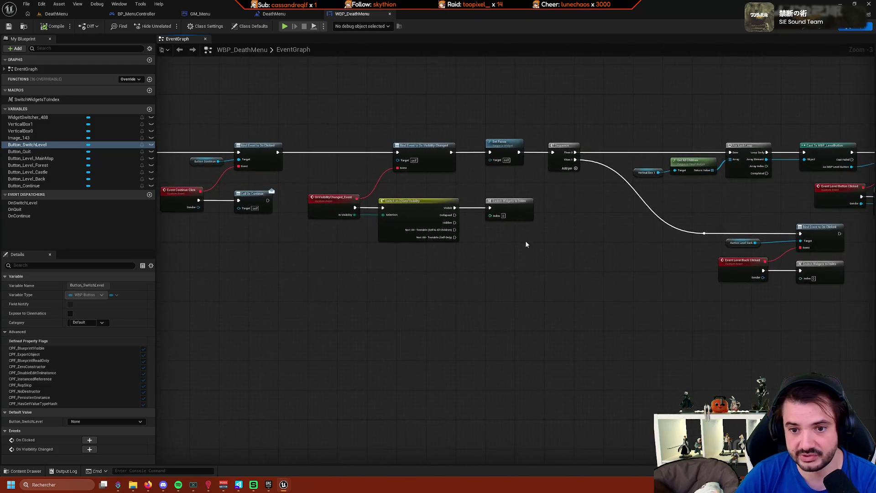
Delete the Sequence node and the level-button nodes after it.
scroll(370, 225, up, 1)
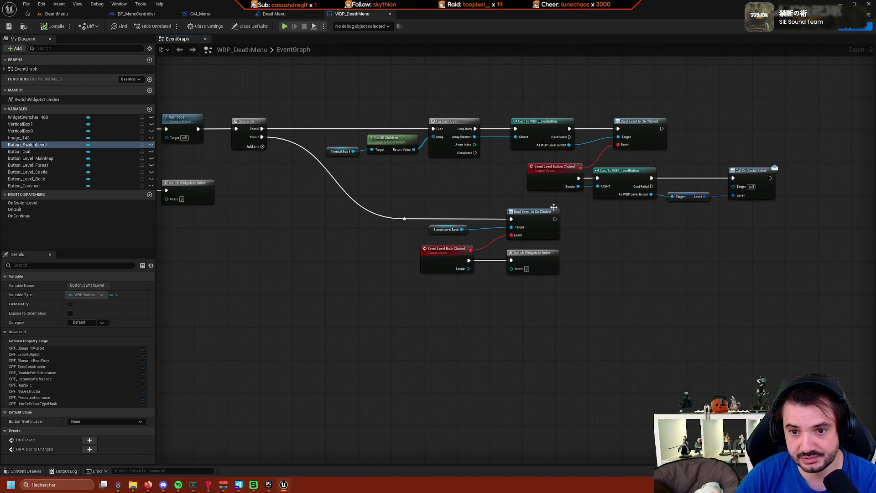
drag(534, 209, 551, 234)
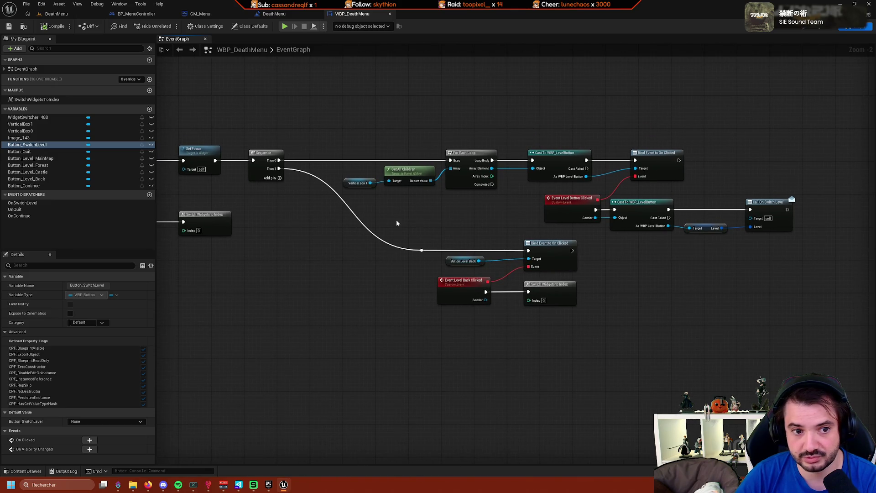
drag(396, 223, 444, 224)
drag(796, 121, 335, 263)
key(Delete)
Delete the Switch Level binding nodes from the widget graph.
mouse_move(368, 321)
mouse_down()
mouse_move(535, 321)
mouse_move(488, 288)
mouse_move(511, 292)
mouse_up()
scroll(484, 284, up, 1)
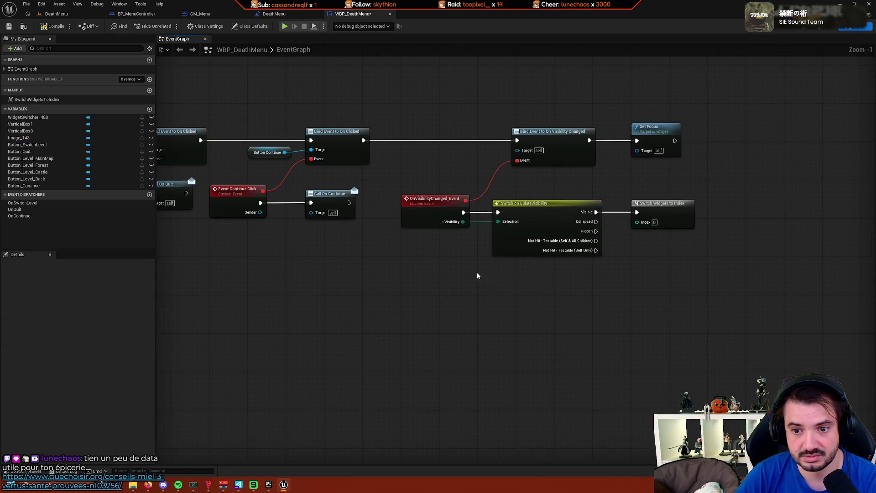
click(674, 207)
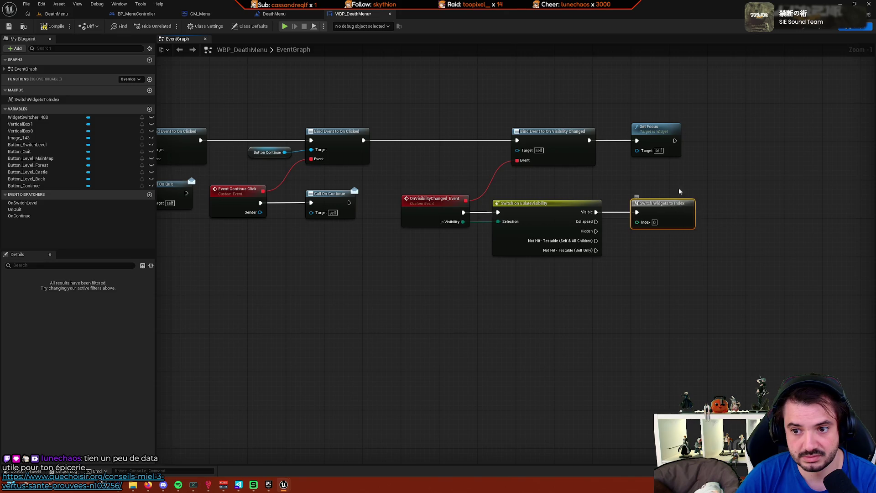
mouse_move(657, 188)
mouse_down()
mouse_move(677, 223)
mouse_move(622, 215)
mouse_move(642, 211)
mouse_move(574, 242)
mouse_move(624, 246)
mouse_up()
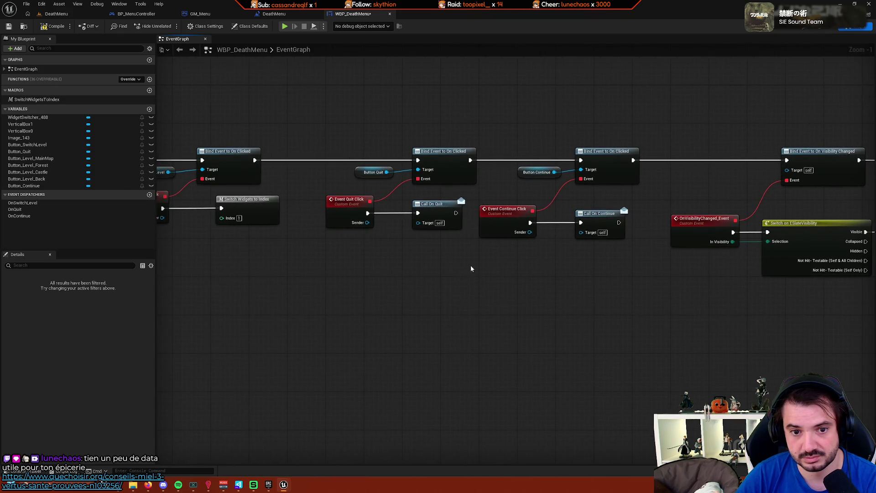
drag(471, 269, 593, 254)
drag(501, 250, 658, 287)
drag(592, 161, 383, 294)
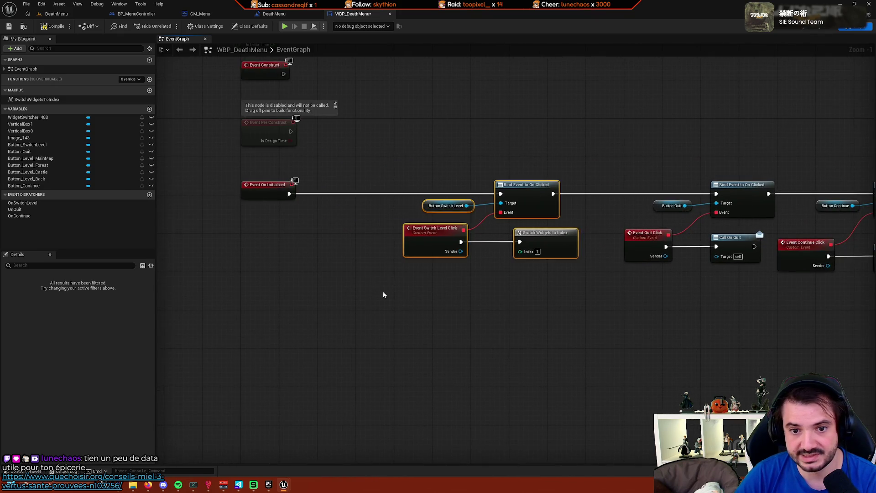
key(Delete)
Wire Event On Initialized to the next Bind Event to On Clicked and compact the graph.
mouse_move(289, 193)
mouse_down()
mouse_move(685, 204)
mouse_move(716, 193)
mouse_move(599, 226)
mouse_move(400, 261)
mouse_up()
scroll(499, 237, down, 4)
drag(456, 209, 310, 214)
drag(375, 195, 442, 197)
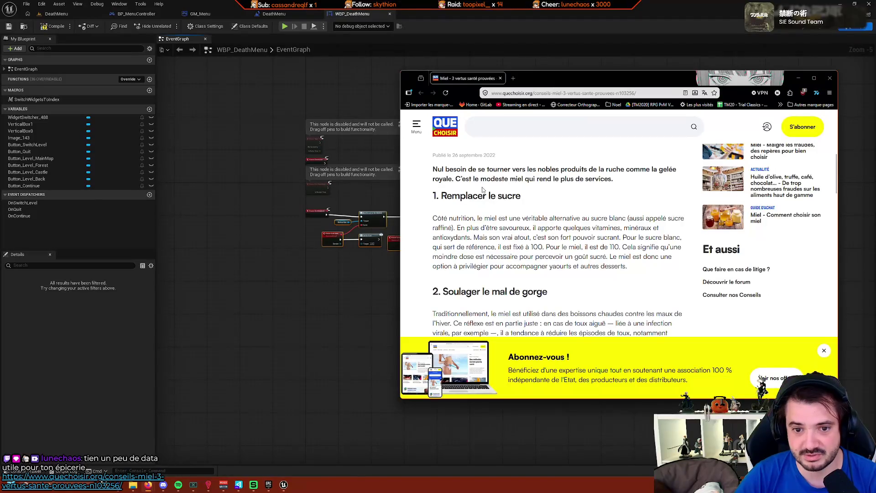
scroll(603, 235, down, 3)
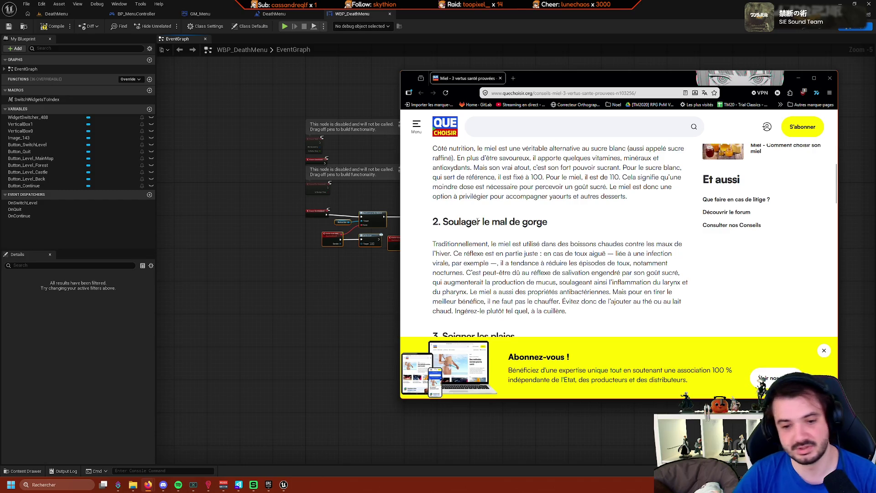
scroll(468, 223, down, 5)
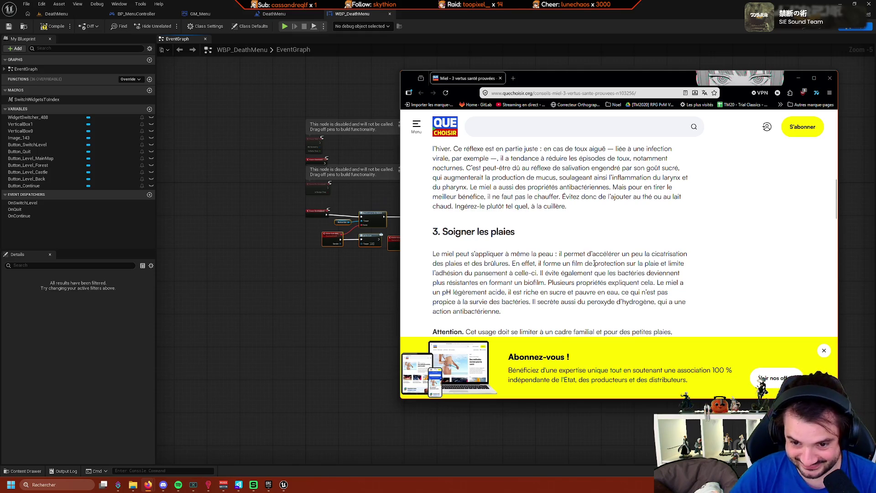
scroll(594, 264, down, 3)
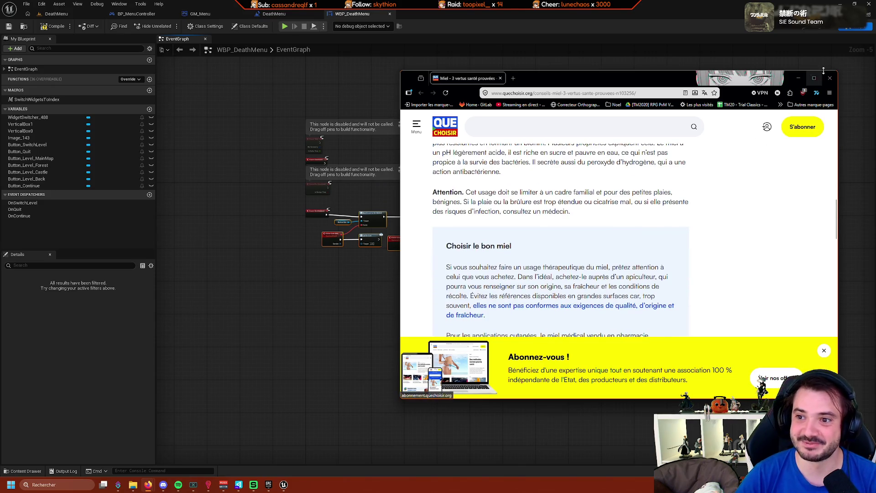
click(829, 77)
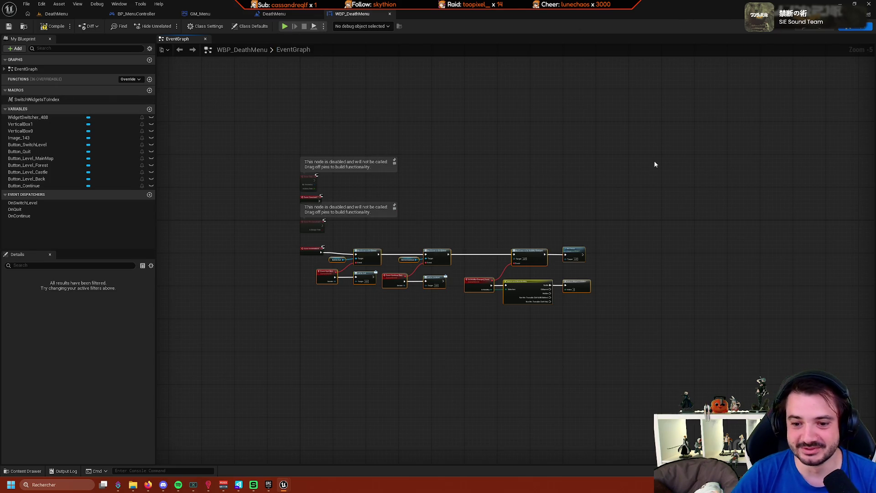
Delete Button_SwitchLevel in the Designer view, return to the DeathMenu level and start play.
click(839, 26)
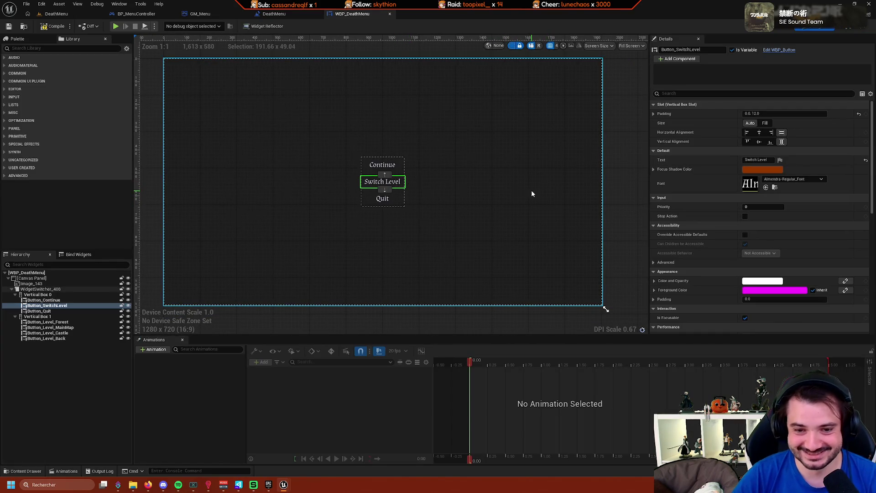
key(Delete)
click(50, 29)
click(56, 13)
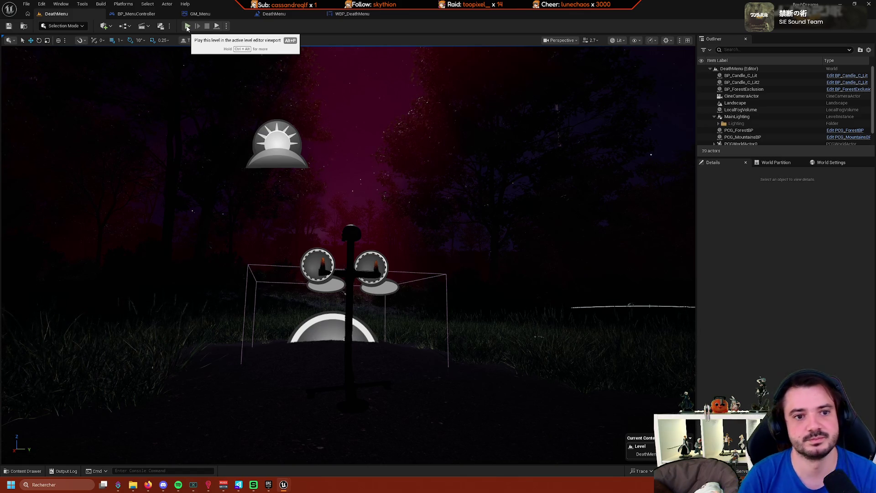
click(187, 28)
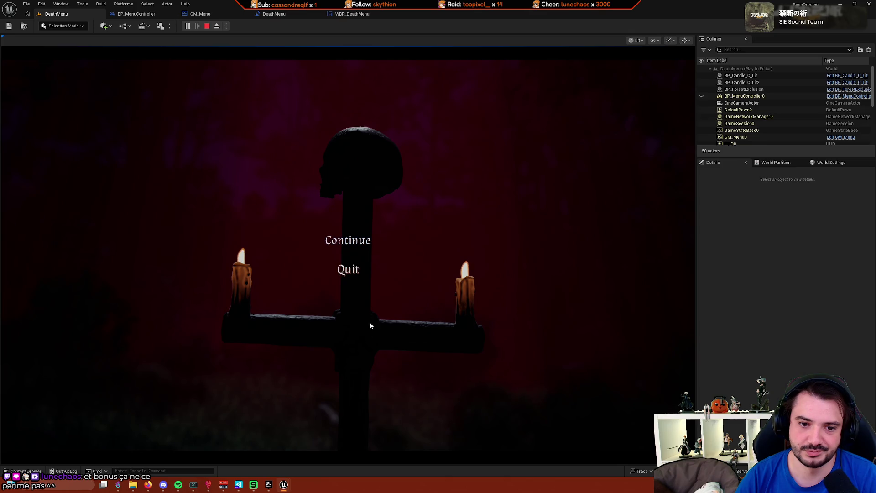
End the DeathMenu play session and switch to the BP_MenuController event graph.
key(Escape)
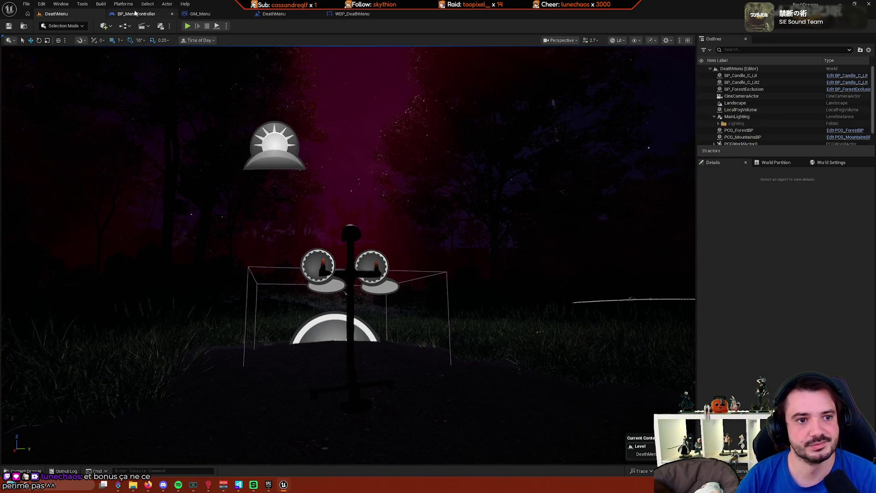
click(135, 13)
scroll(287, 91, down, 5)
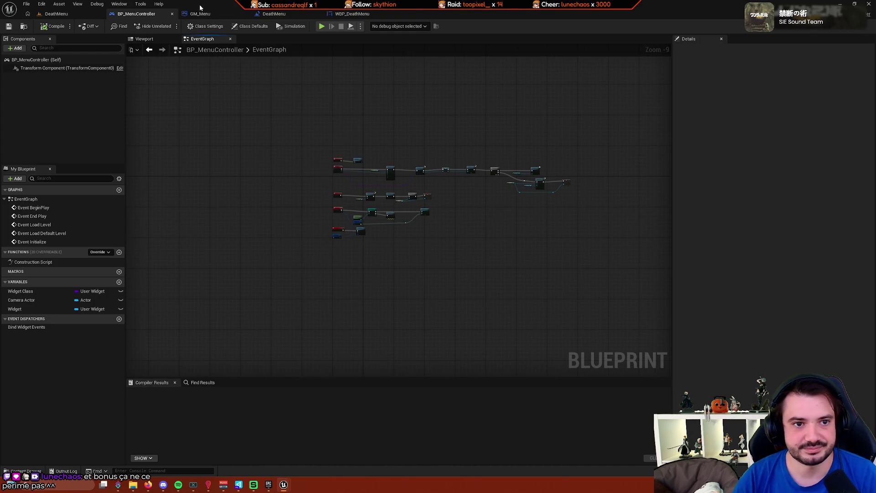
Return to the DeathMenu level viewport, briefly checking the Quick Render and editor mode dropdowns.
click(72, 14)
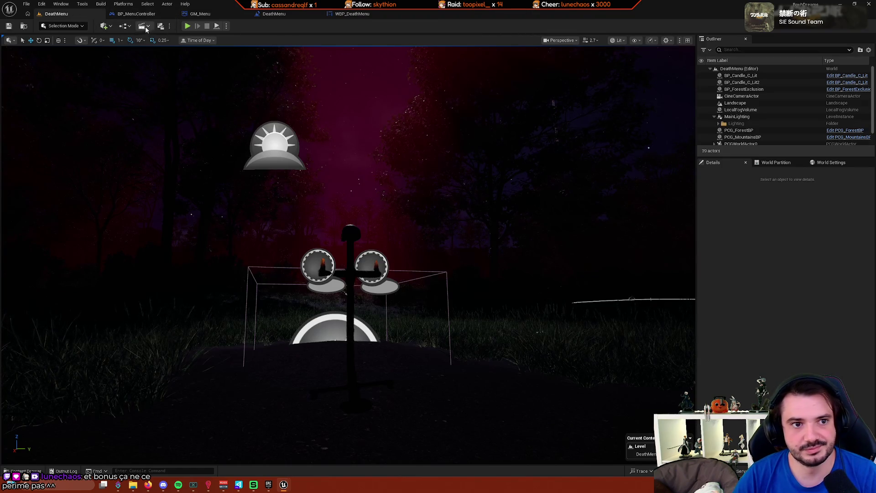
click(145, 16)
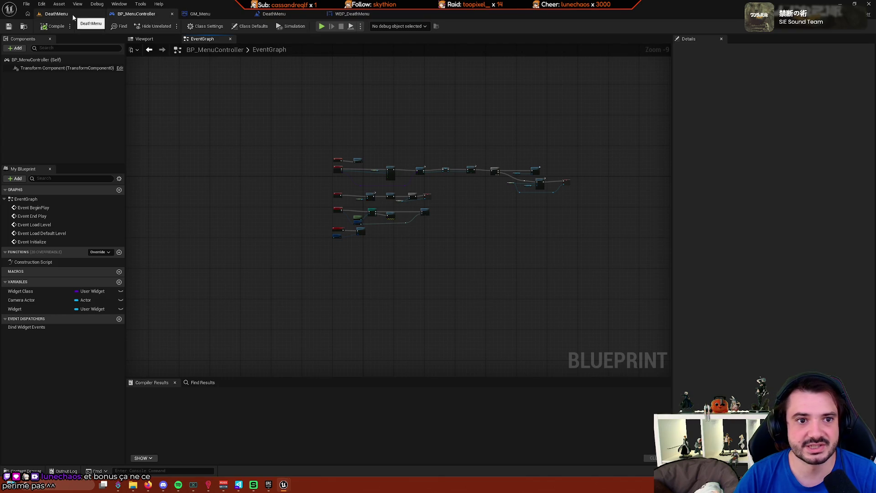
click(57, 14)
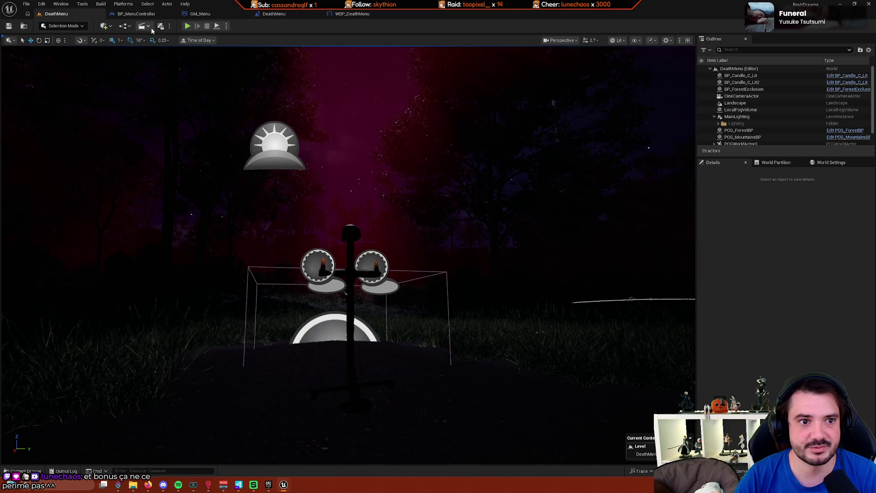
click(169, 27)
click(169, 28)
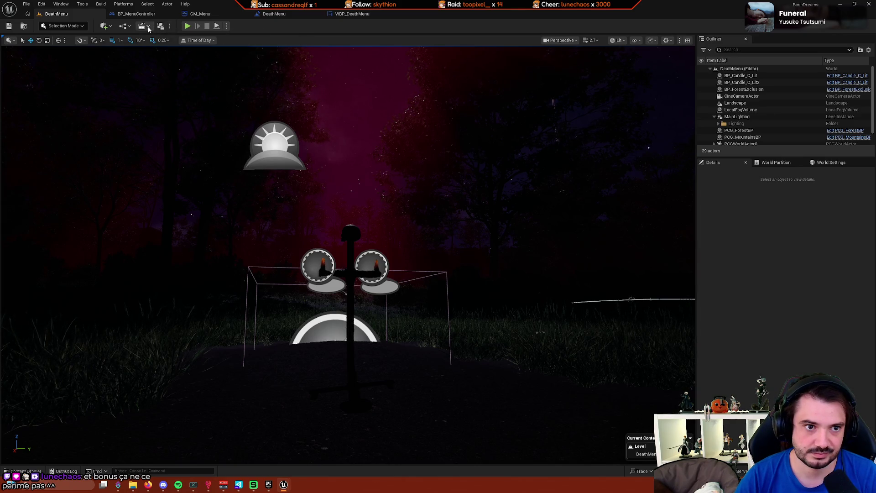
click(76, 28)
click(75, 28)
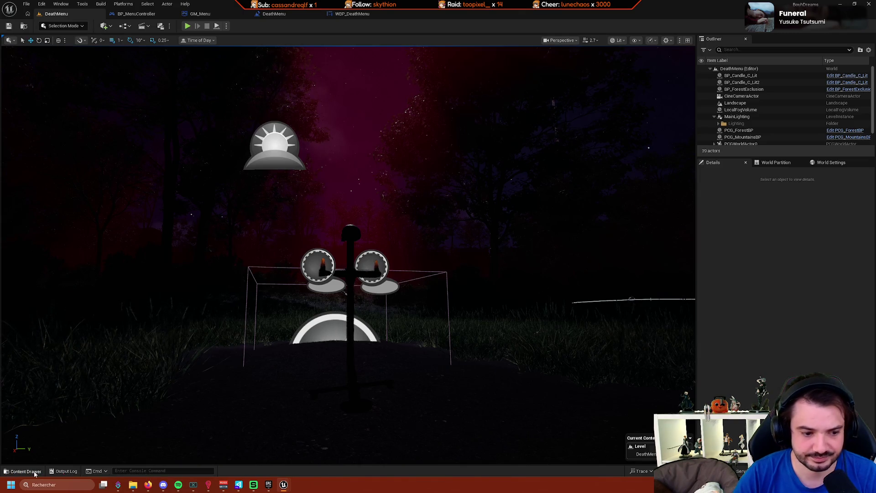
Open the MainMenu level from the Content Drawer's Levels folder.
click(25, 471)
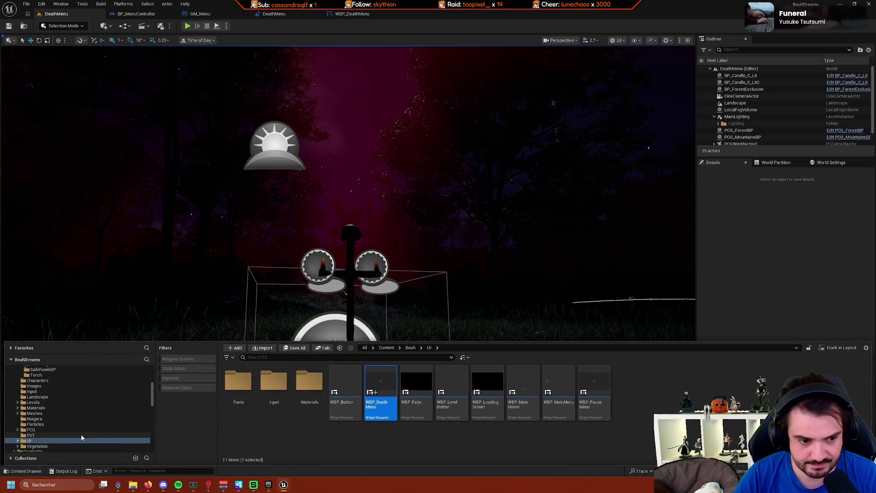
click(56, 403)
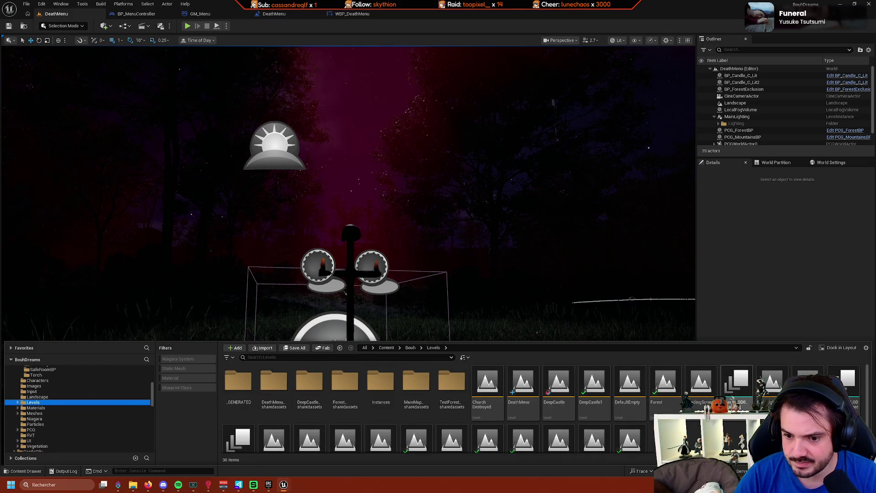
scroll(607, 411, down, 1)
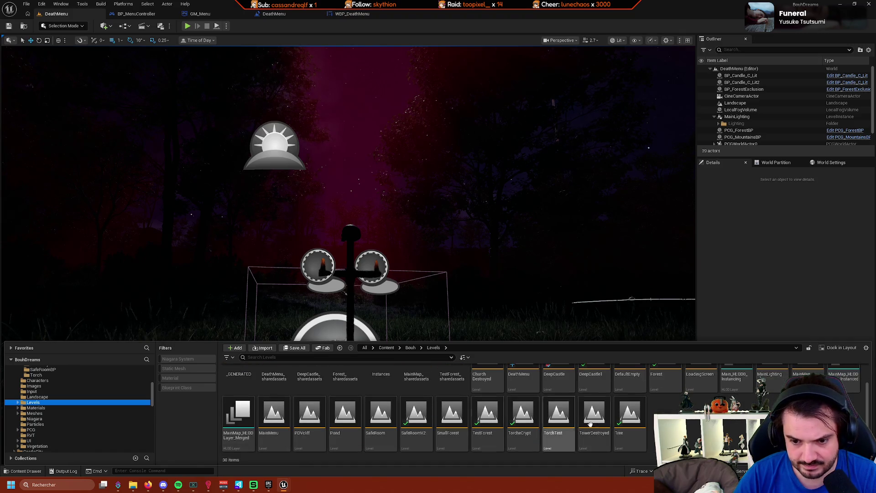
double_click(288, 437)
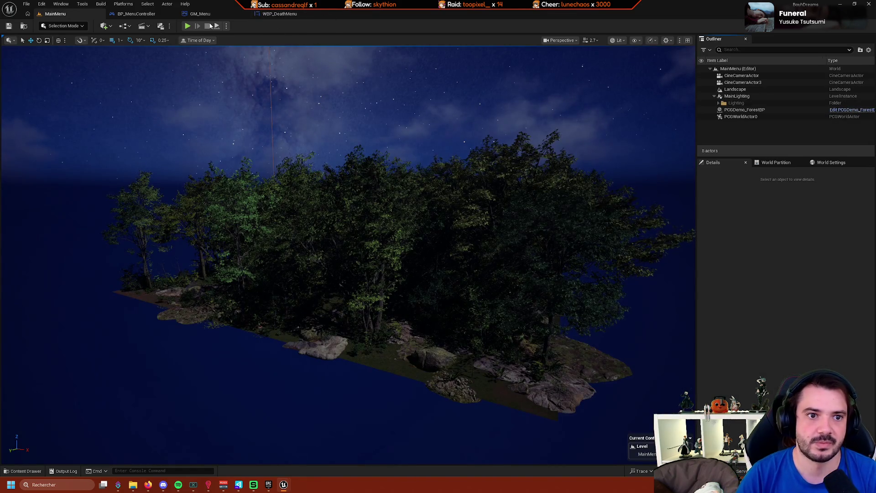
click(139, 27)
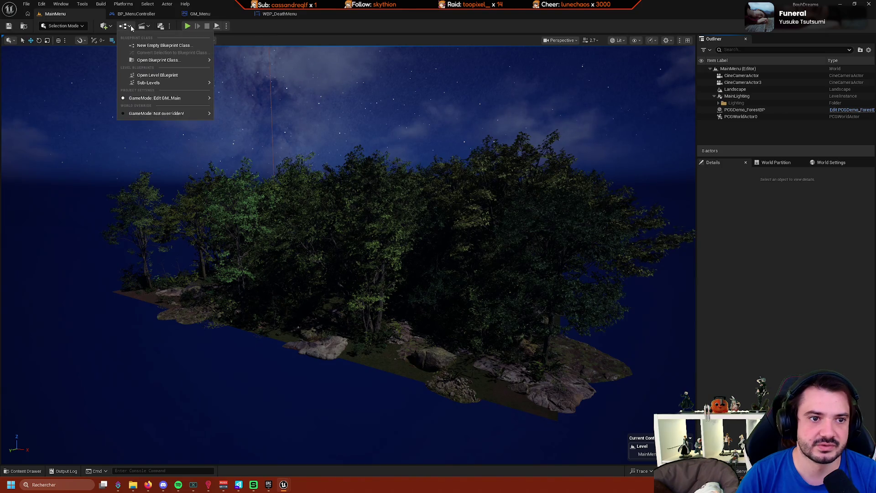
Set GM_Menu as the MainMenu level's game mode override and save the level.
mouse_move(204, 114)
mouse_move(256, 125)
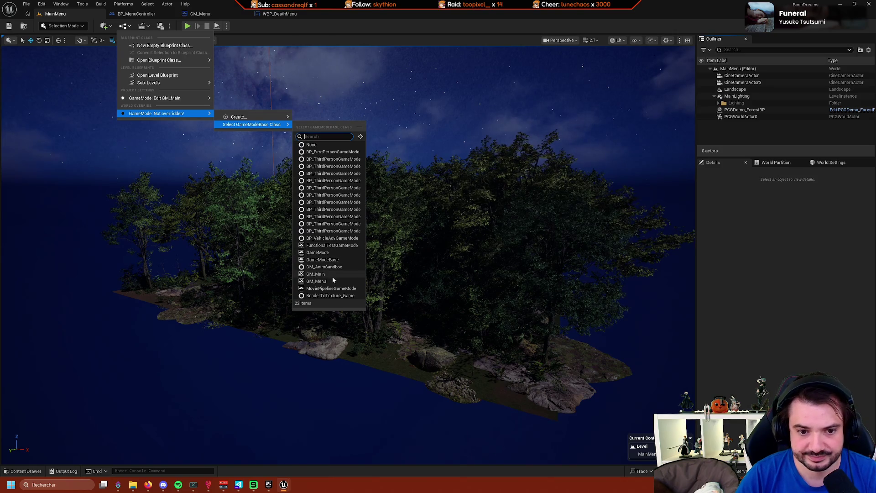
click(333, 281)
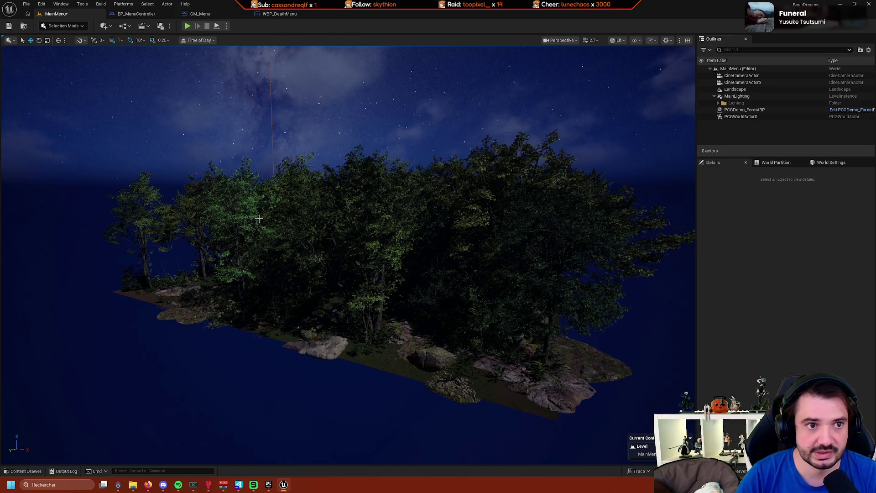
click(113, 30)
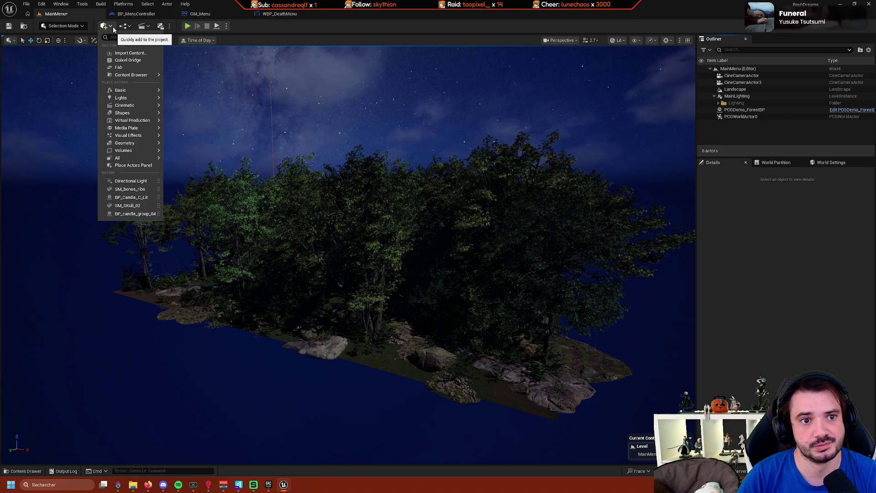
mouse_move(130, 89)
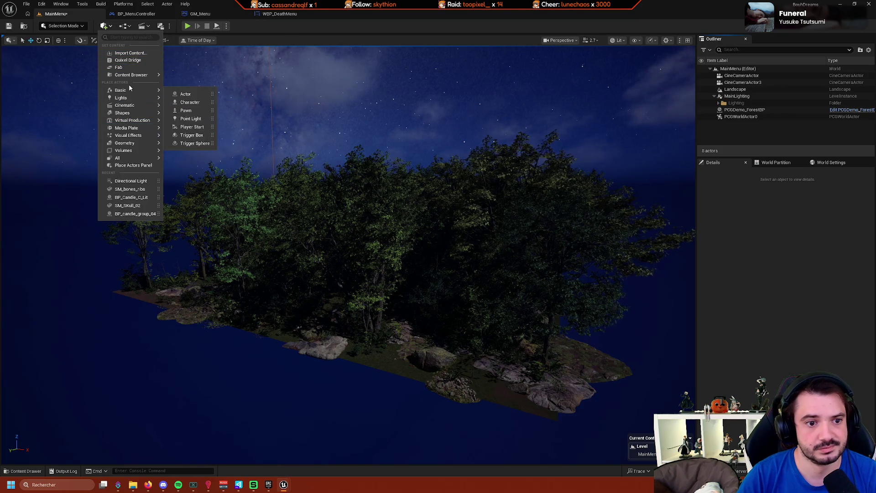
click(77, 17)
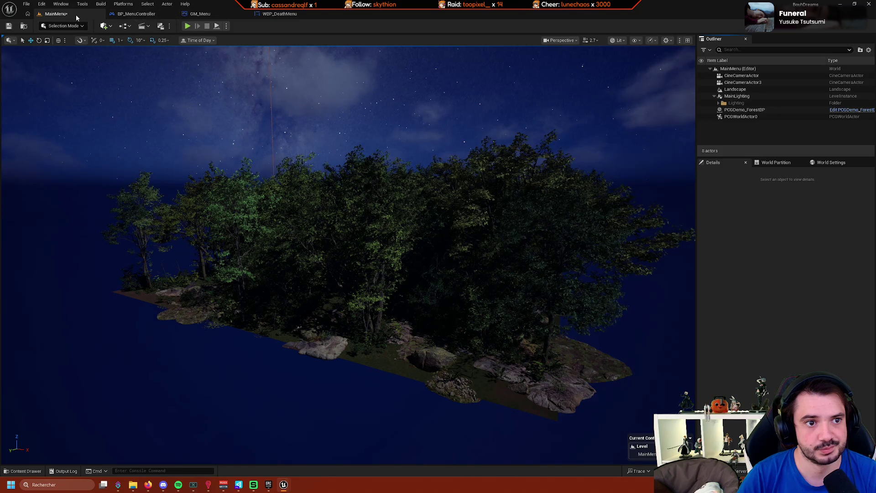
key(ctrl+s)
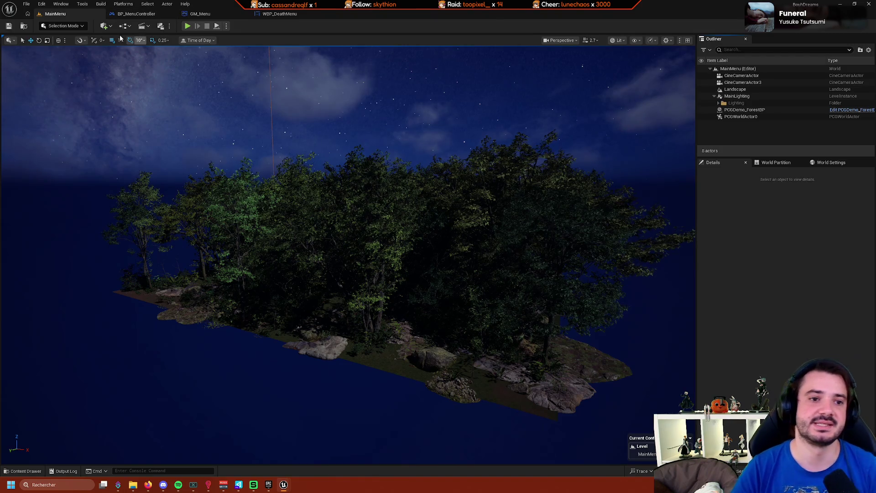
Open the MainMenu Level Blueprint from the Blueprints menu.
click(148, 27)
click(124, 26)
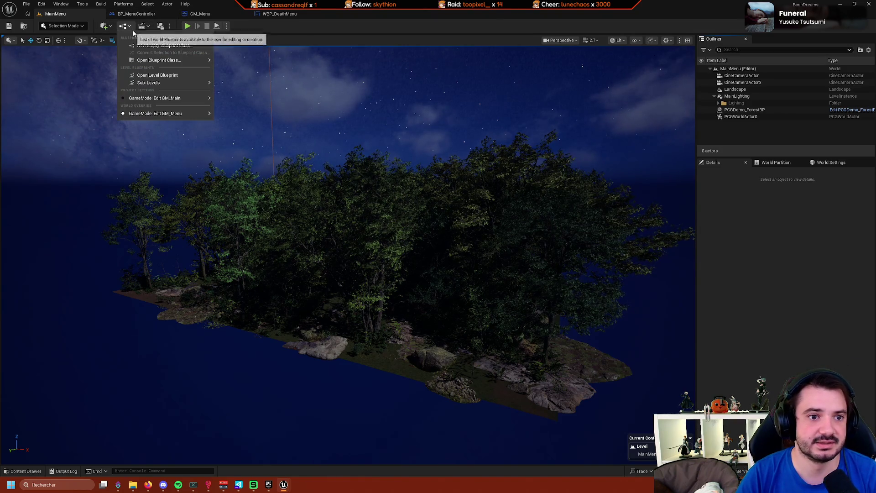
click(186, 77)
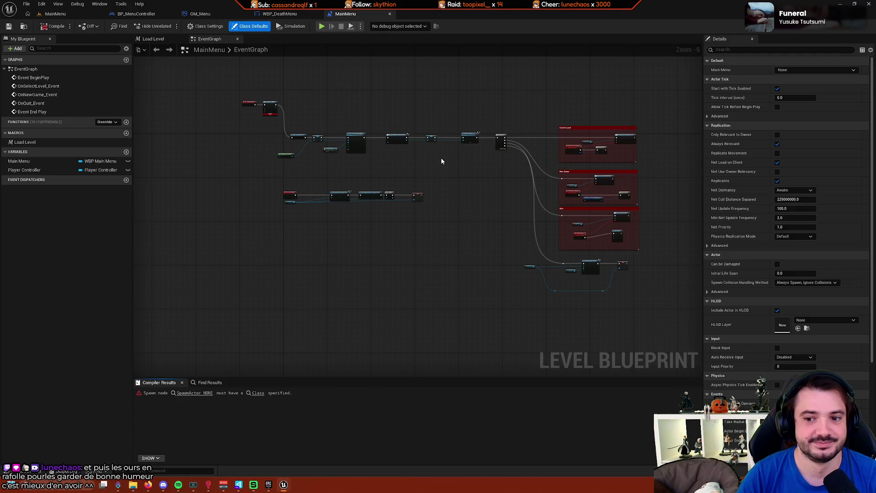
Delete the broken SpawnActor node, move Event BeginPlay left, and save the level blueprint.
scroll(441, 158, up, 2)
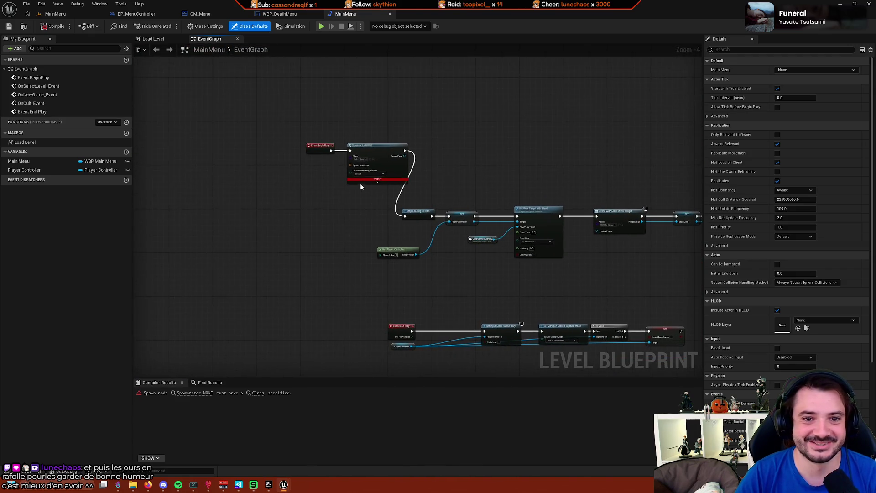
scroll(382, 136, up, 3)
click(359, 151)
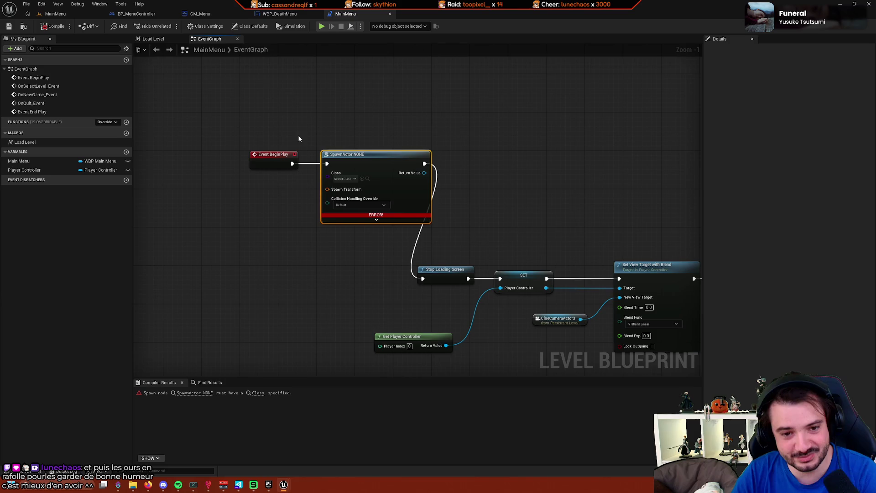
key(Delete)
mouse_move(289, 157)
mouse_down()
mouse_move(264, 182)
mouse_move(264, 232)
mouse_move(258, 224)
mouse_up()
scroll(380, 204, up, 2)
scroll(385, 216, down, 3)
key(ctrl+s)
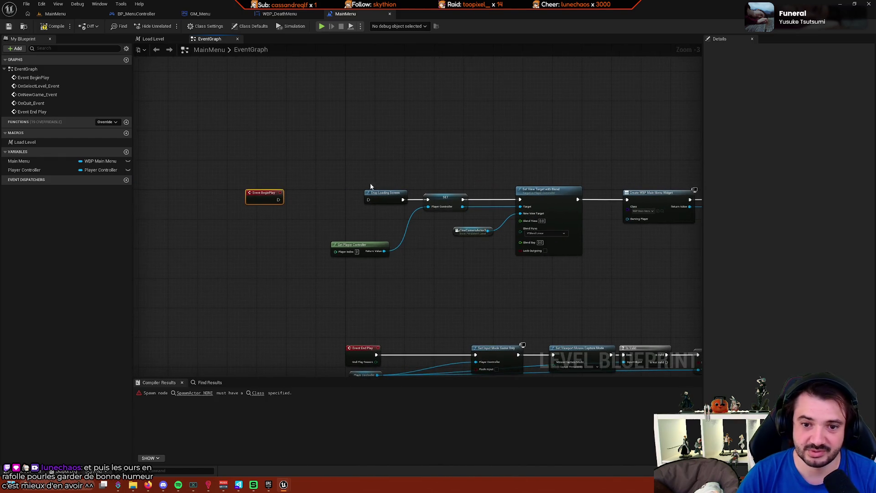
Replace Stop Loading Screen with a Cast To BP_MenuController wired from Event BeginPlay.
drag(454, 157, 352, 255)
key(Delete)
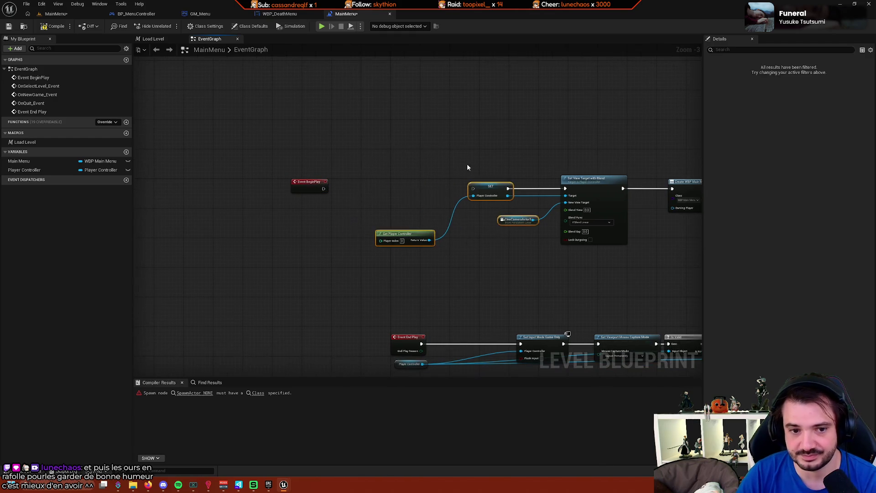
mouse_move(403, 240)
mouse_down()
mouse_move(304, 235)
mouse_move(395, 188)
mouse_up()
text(cast)
text( bp_menu)
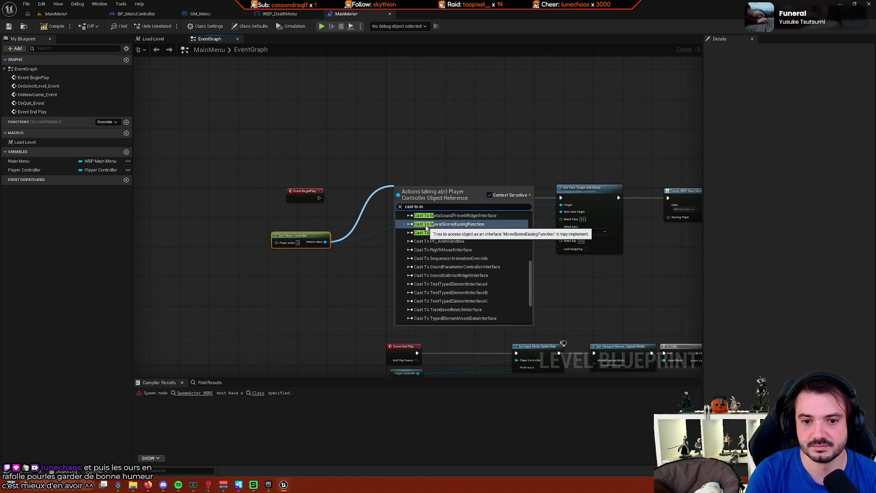
key(Return)
mouse_move(319, 197)
mouse_down()
mouse_move(398, 193)
mouse_move(375, 196)
mouse_up()
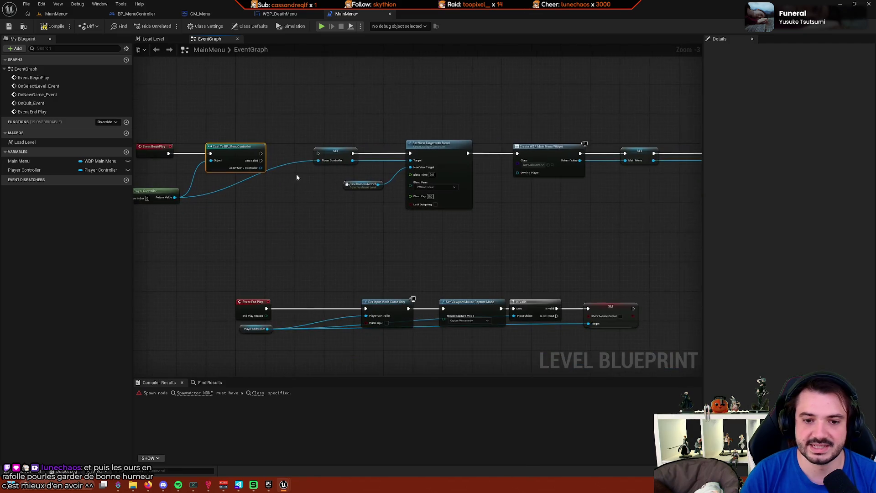
Delete the camera, view target, SET and Add to Viewport nodes.
scroll(292, 201, down, 3)
scroll(408, 207, up, 2)
scroll(408, 208, up, 2)
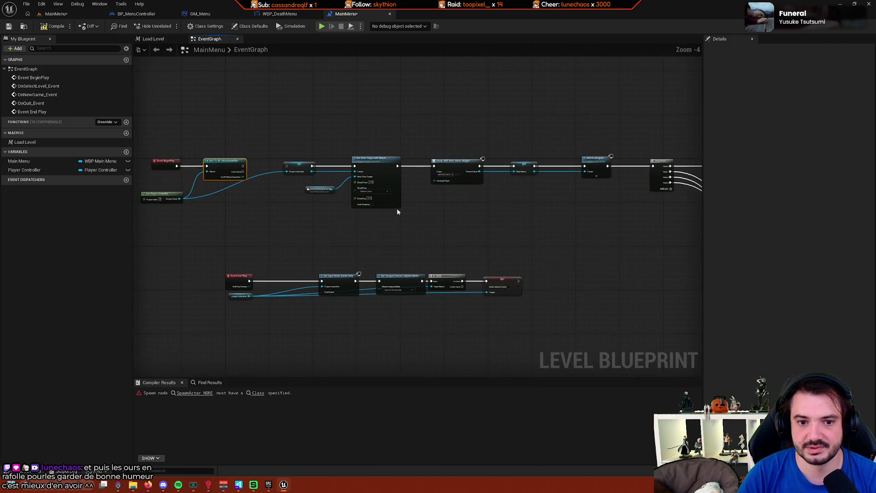
drag(560, 96, 250, 245)
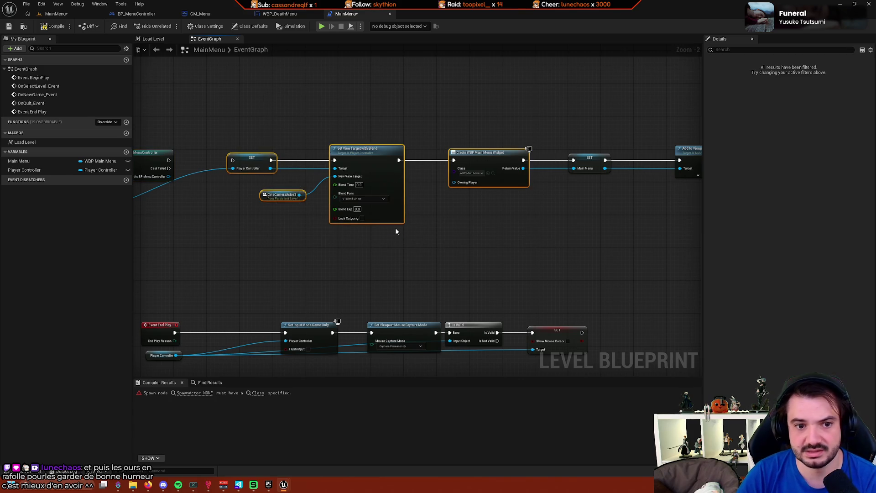
key(Delete)
drag(589, 128, 442, 231)
scroll(453, 212, down, 2)
key(Delete)
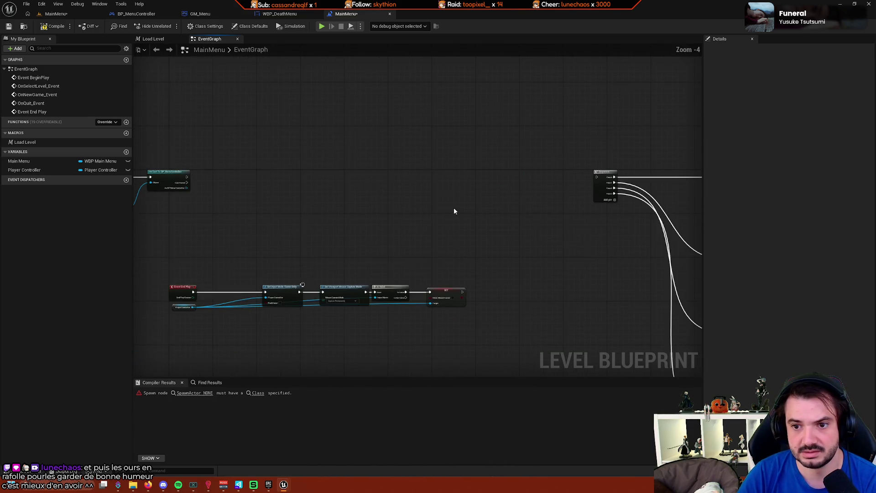
Add Assign Bind Widget Events from the menu controller cast output.
drag(186, 187, 240, 175)
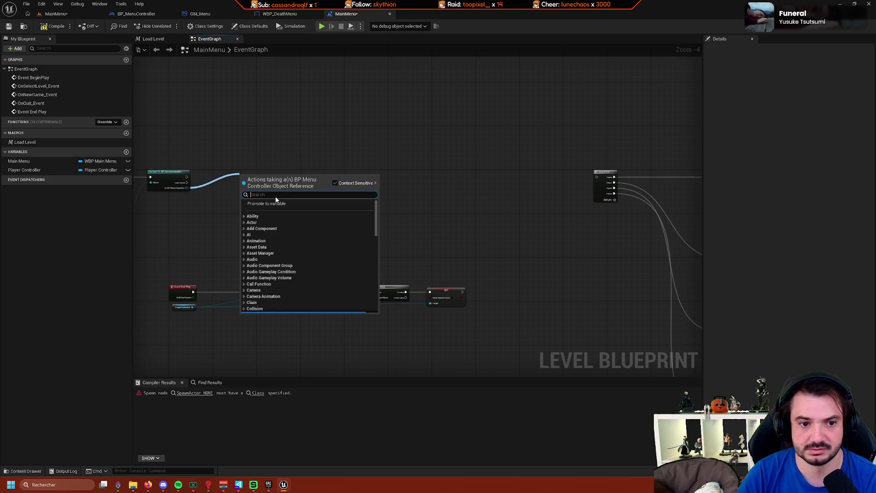
text(bind to)
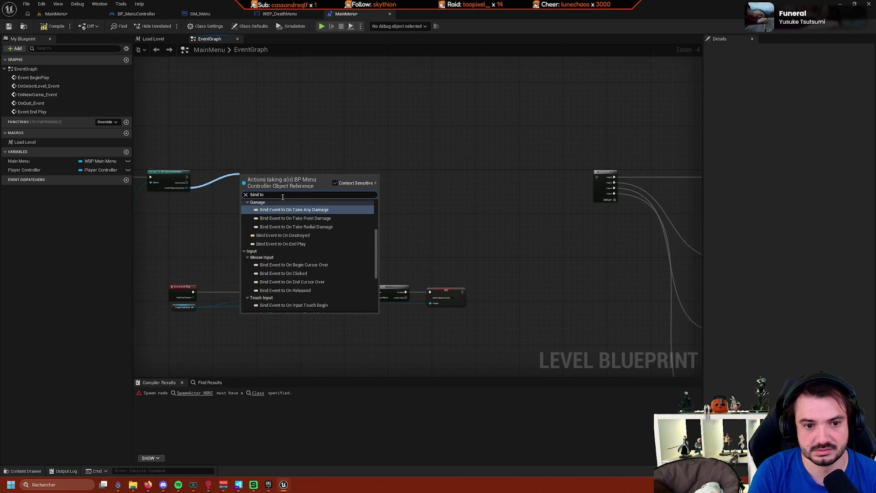
key(BackSpace)
key(BackSpace)
text(ev)
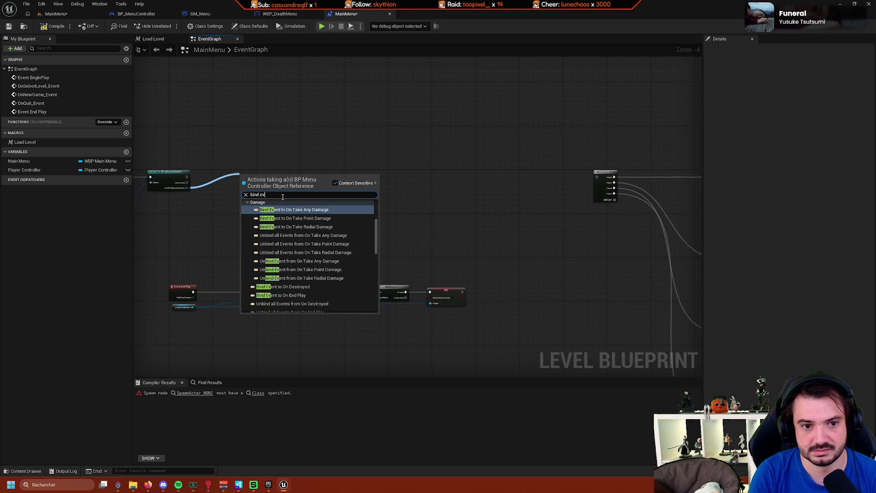
text(ents)
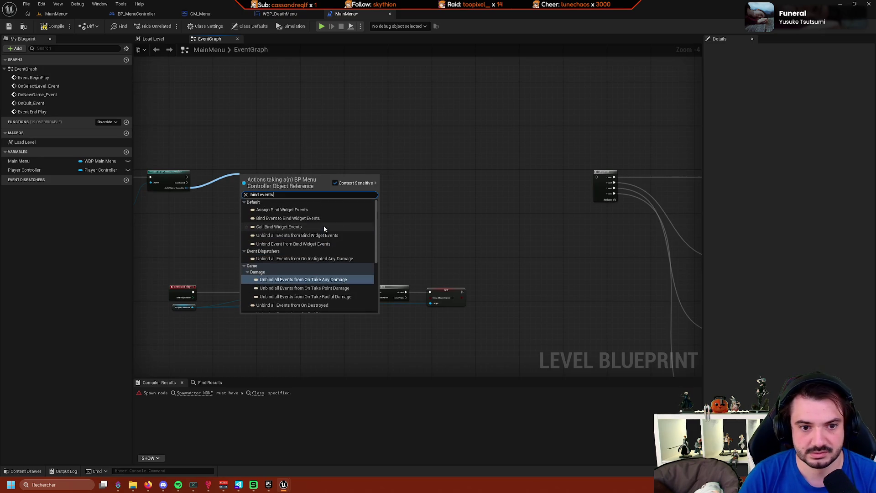
click(319, 209)
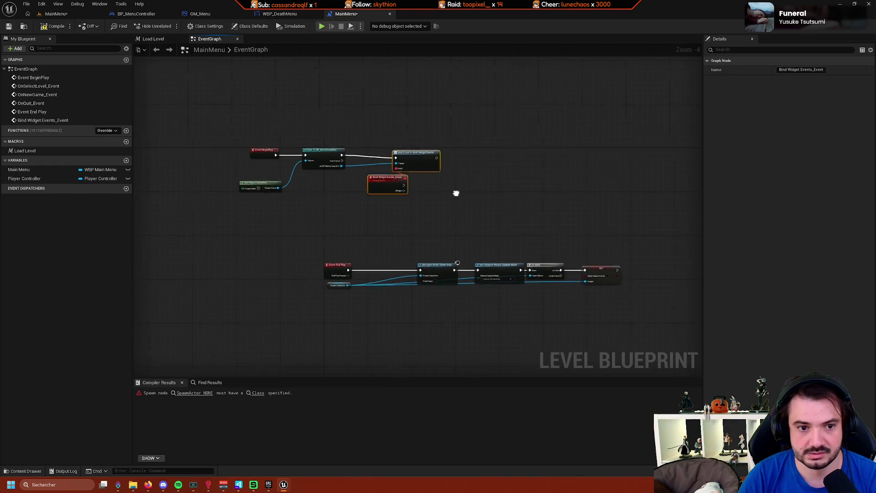
Add a Cast To WBP_MainMenu node from the custom event's Widget pin.
mouse_move(393, 181)
mouse_down()
mouse_move(379, 197)
mouse_move(332, 203)
mouse_up()
scroll(373, 220, up, 3)
drag(292, 224, 366, 250)
text(cast to)
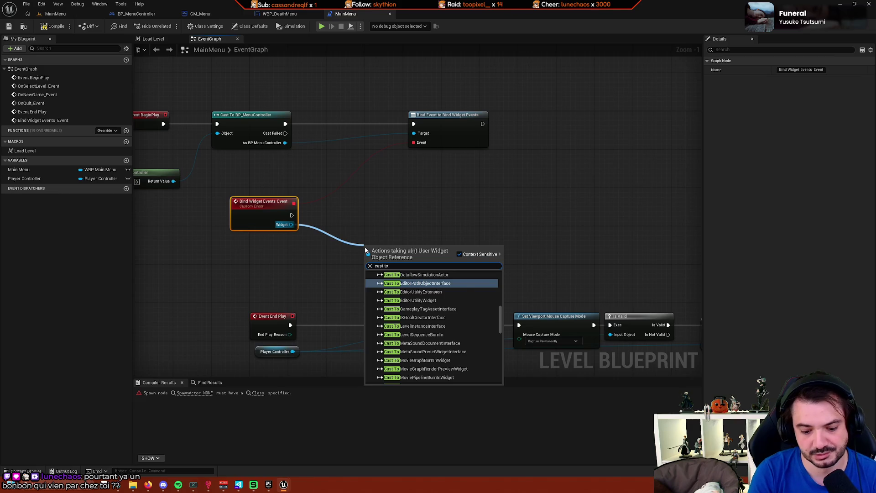
text( wbp)
key(Return)
mouse_move(401, 259)
mouse_down()
mouse_move(381, 224)
mouse_move(367, 220)
mouse_move(440, 249)
mouse_up()
click(391, 273)
scroll(352, 245, down, 3)
Promote the cast result to a variable, creating a SET node.
mouse_move(318, 162)
mouse_down()
mouse_move(388, 177)
mouse_move(303, 170)
mouse_move(395, 152)
mouse_move(460, 161)
mouse_move(379, 141)
mouse_move(406, 181)
mouse_move(447, 193)
mouse_move(283, 233)
mouse_move(283, 216)
mouse_up()
click(283, 233)
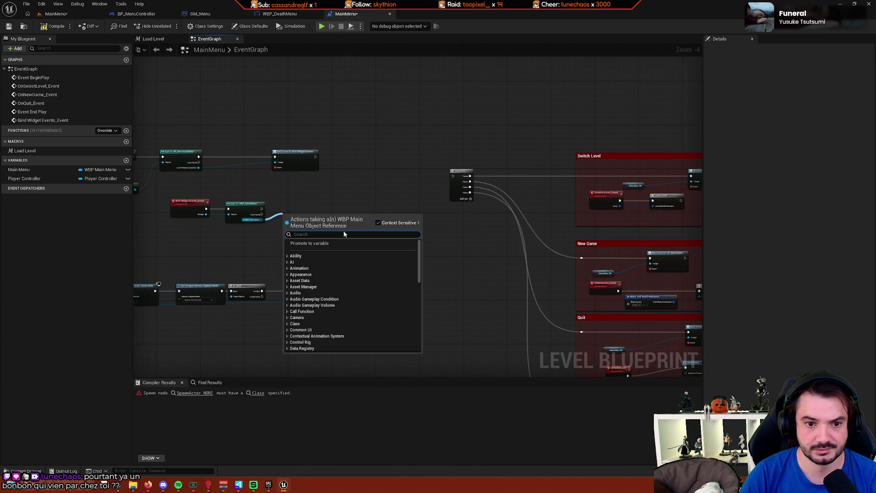
click(315, 244)
scroll(267, 244, up, 3)
drag(329, 187, 326, 179)
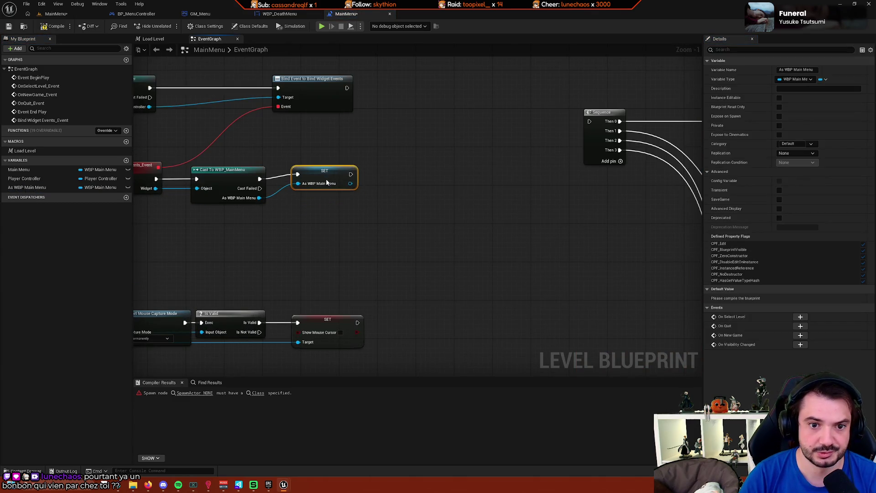
Delete the duplicate As WBP Main Menu variable, confirming despite its use.
click(48, 172)
click(59, 189)
key(Delete)
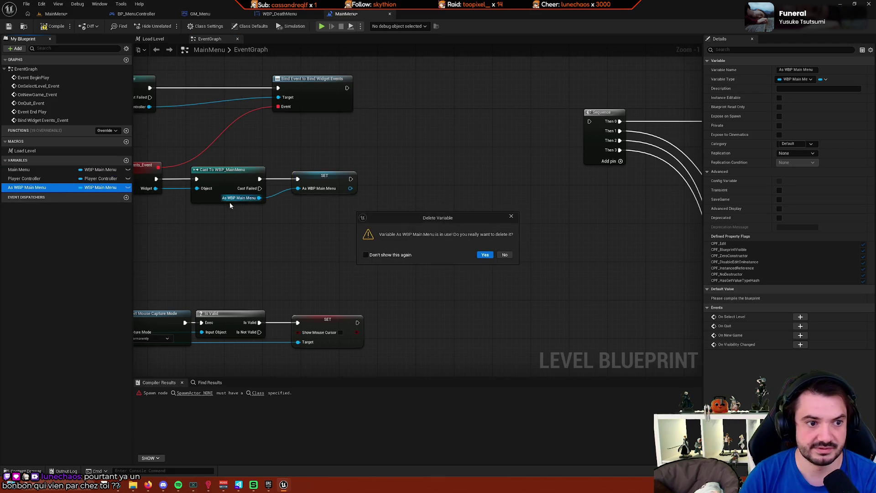
click(484, 255)
Set Main Menu from the cast result, then run the Sequence afterwards.
mouse_move(28, 170)
mouse_down()
mouse_move(342, 196)
mouse_move(352, 171)
mouse_up()
click(361, 208)
drag(260, 179, 326, 173)
drag(258, 198, 330, 189)
mouse_move(217, 194)
mouse_down()
mouse_move(289, 185)
mouse_move(455, 136)
mouse_up()
scroll(472, 225, down, 5)
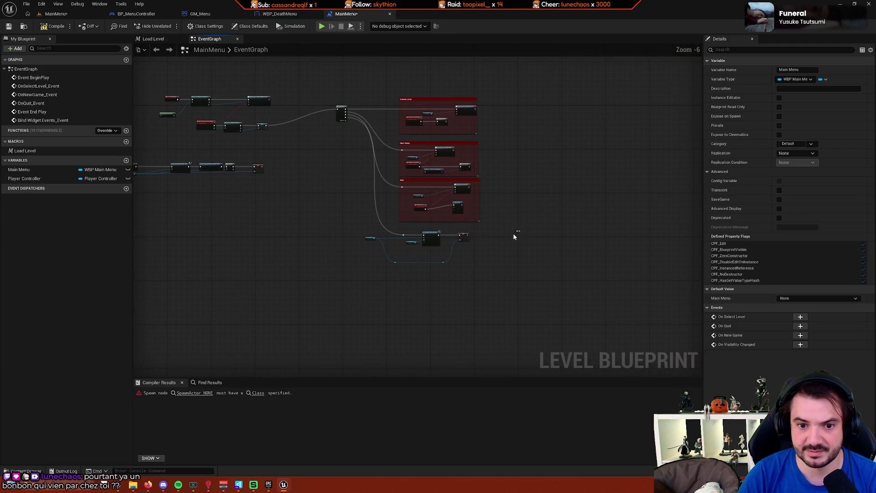
Delete the node cluster below the Quit group.
drag(515, 236, 332, 274)
key(Delete)
scroll(370, 264, up, 3)
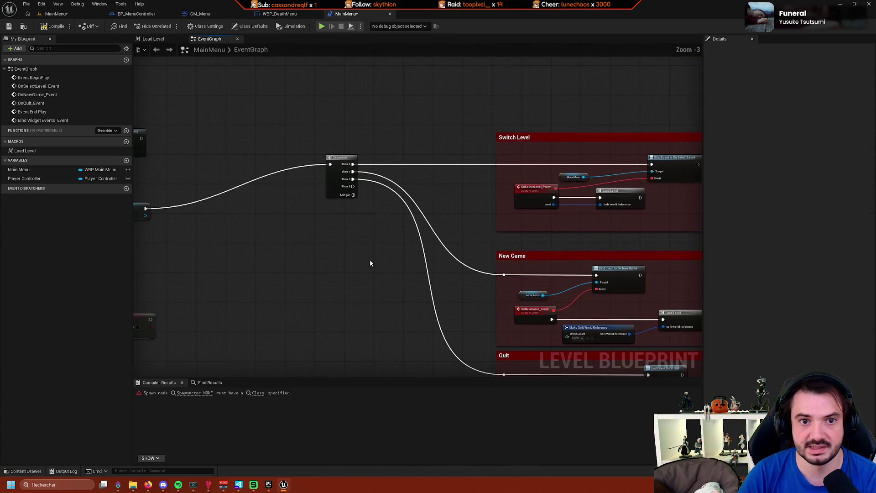
Remove the Sequence's unused output and move the Sequence and comment groups left.
right_click(349, 187)
click(382, 226)
scroll(371, 242, down, 3)
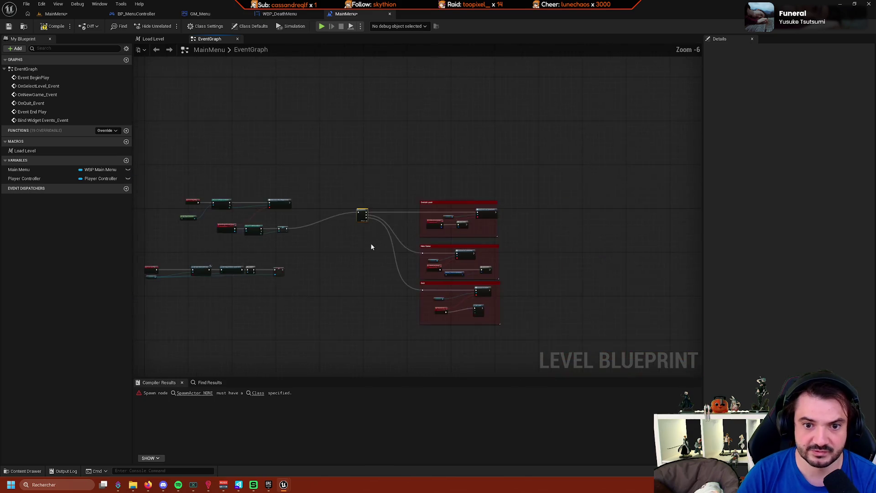
drag(553, 159, 390, 251)
drag(409, 171, 349, 186)
click(428, 223)
scroll(425, 222, up, 2)
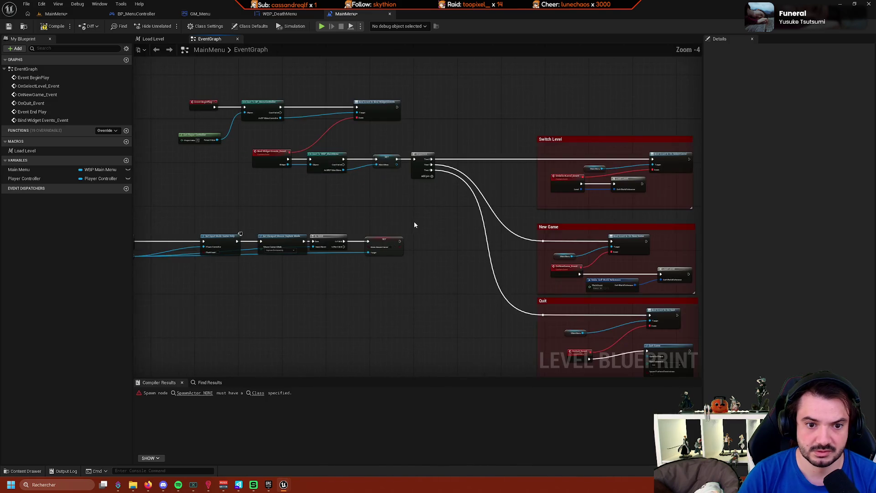
Delete the Event End Play chain.
drag(495, 211, 201, 270)
key(Delete)
scroll(285, 202, up, 3)
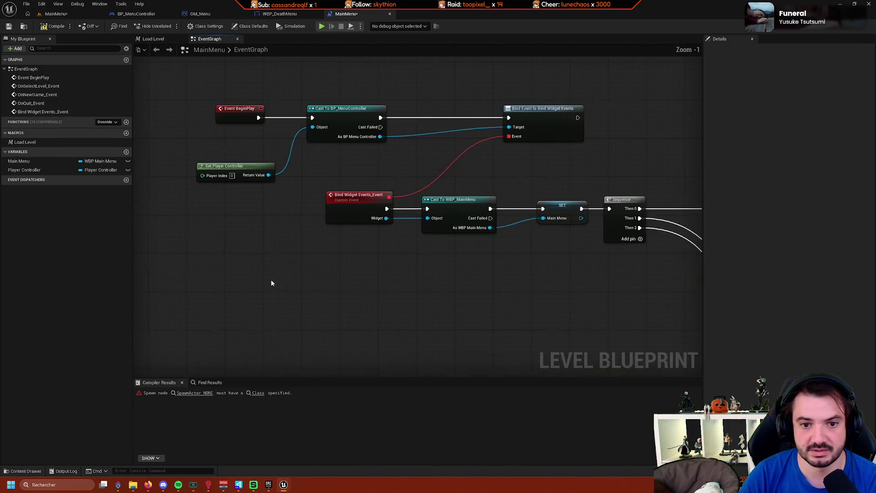
Add an Event Initialize call on the menu controller reference.
drag(256, 172, 327, 178)
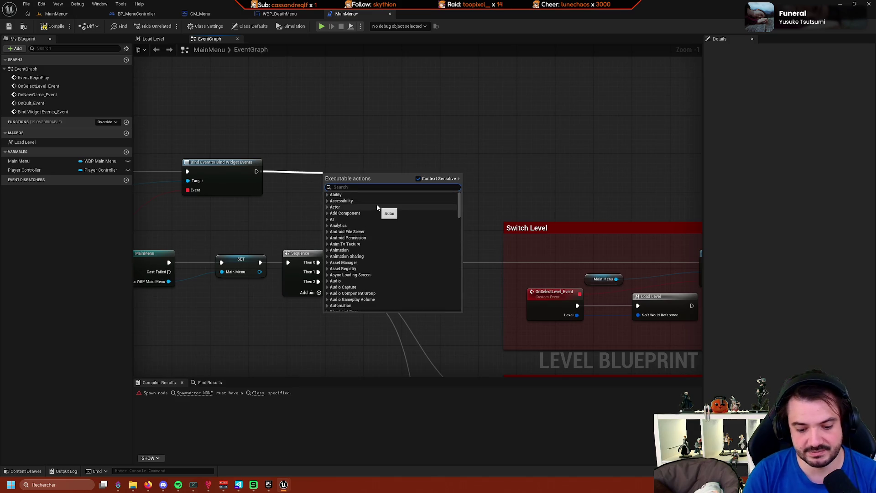
text(Initialize)
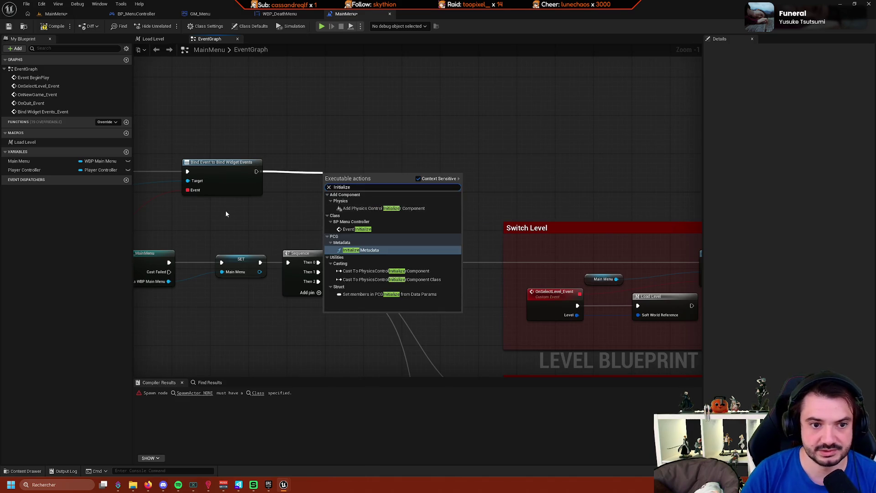
drag(192, 179, 378, 216)
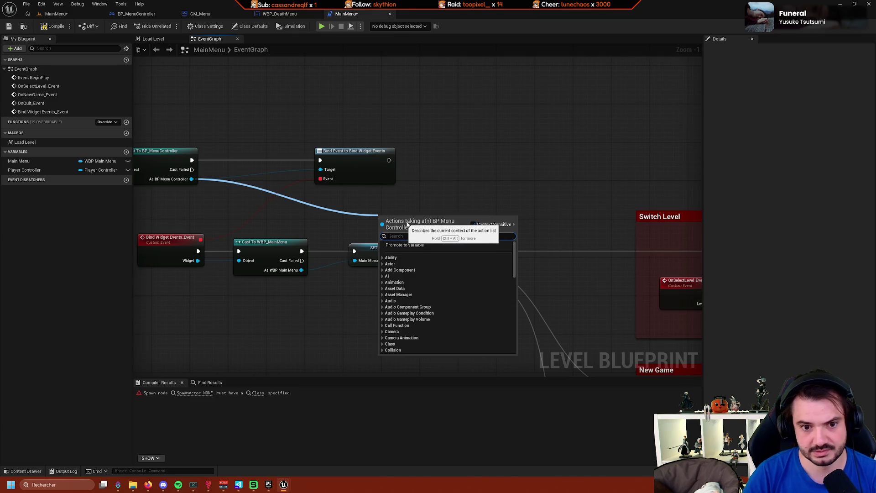
text(initi)
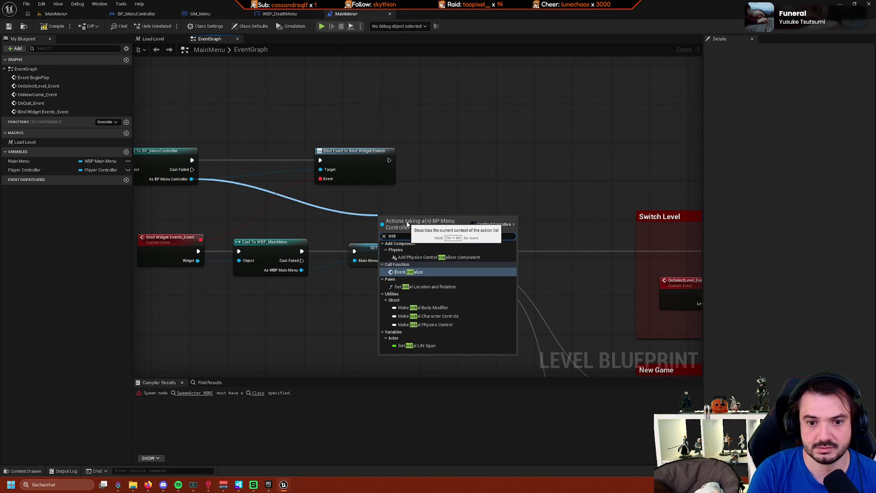
click(409, 251)
drag(411, 224, 482, 160)
Tidy the reference wire with two reroute points and run Event Initialize after Bind Event.
double_click(421, 180)
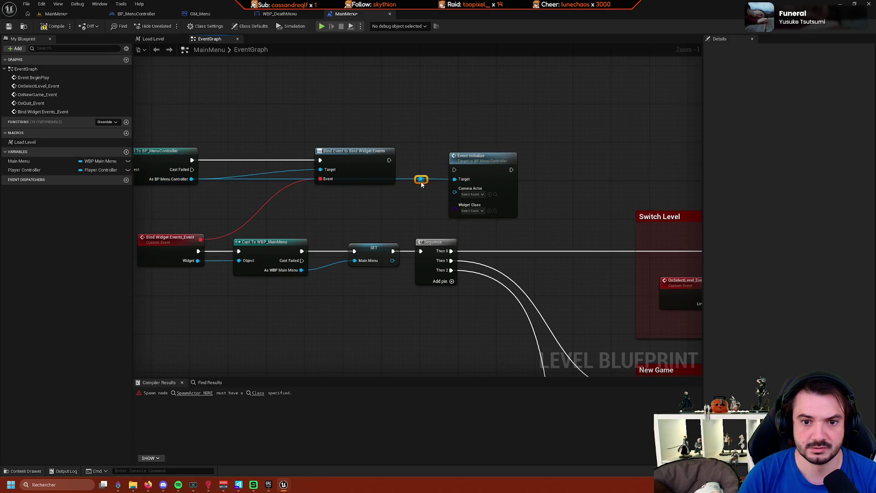
drag(407, 184, 326, 195)
double_click(355, 184)
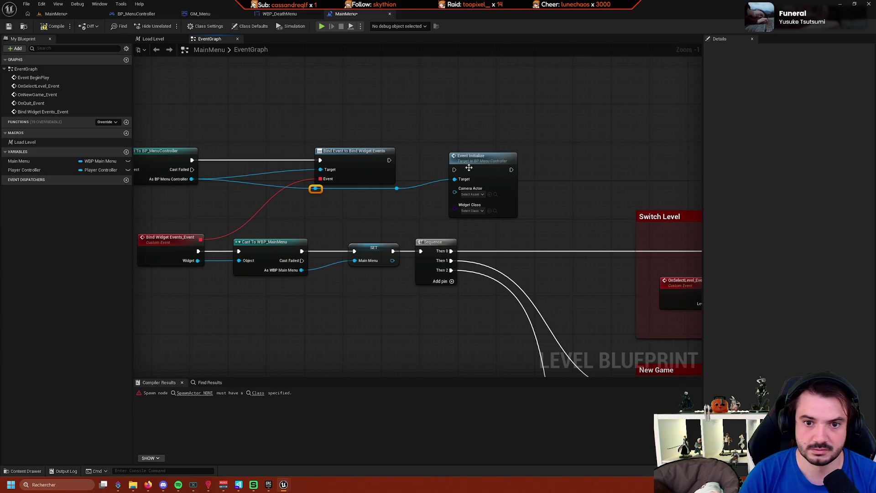
drag(469, 168, 472, 158)
drag(390, 160, 455, 160)
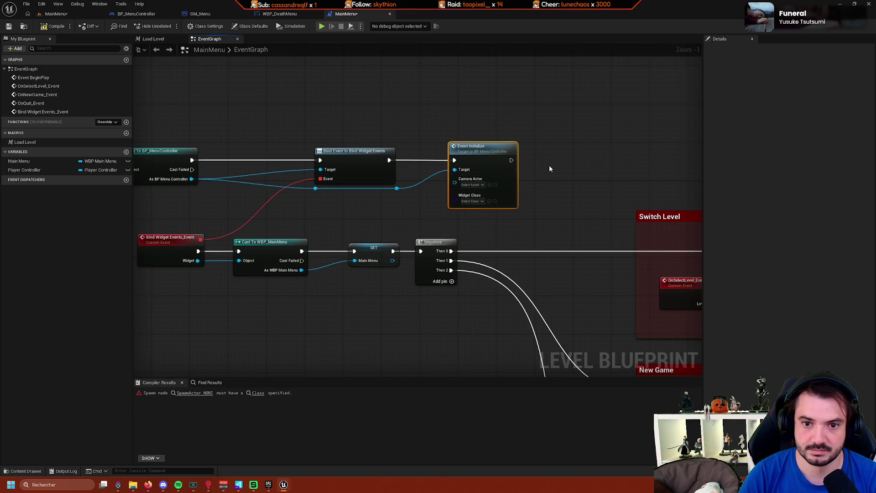
drag(549, 166, 476, 207)
click(488, 191)
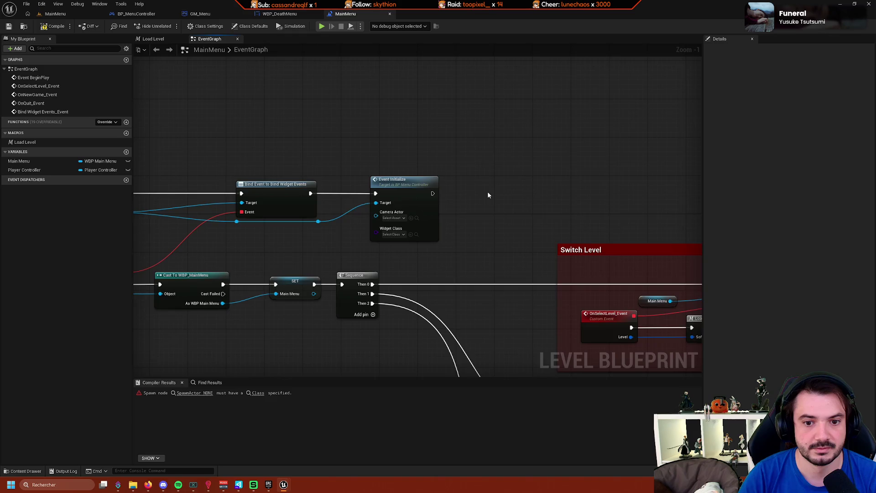
Check the camera actor choices and search graph actions for 'camera3'.
scroll(464, 203, up, 1)
click(429, 209)
click(429, 210)
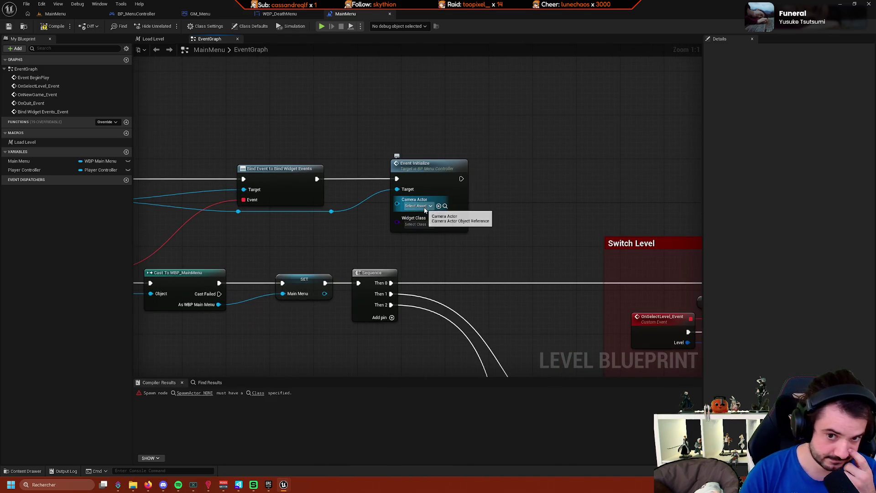
scroll(259, 227, down, 4)
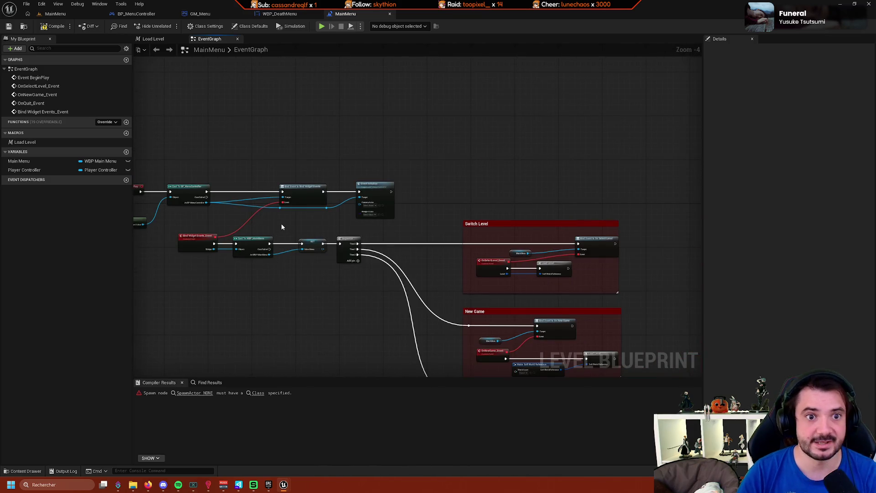
right_click(282, 223)
text(camerac)
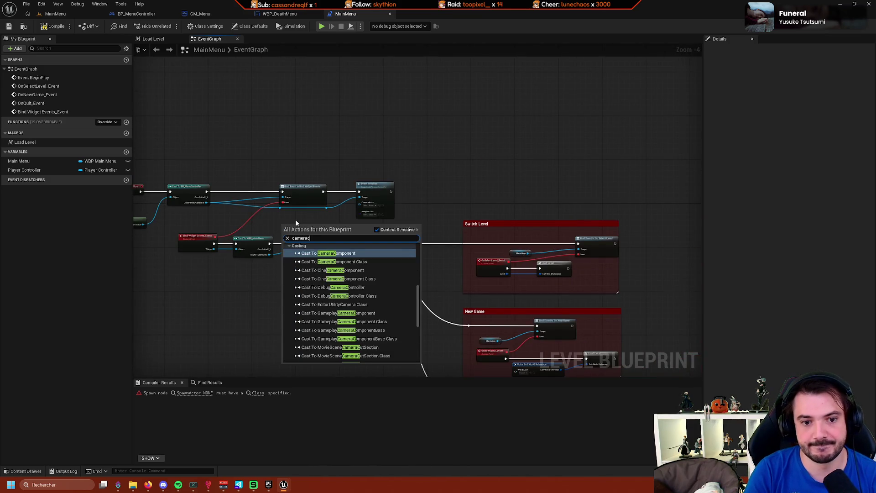
key(BackSpace)
text(3)
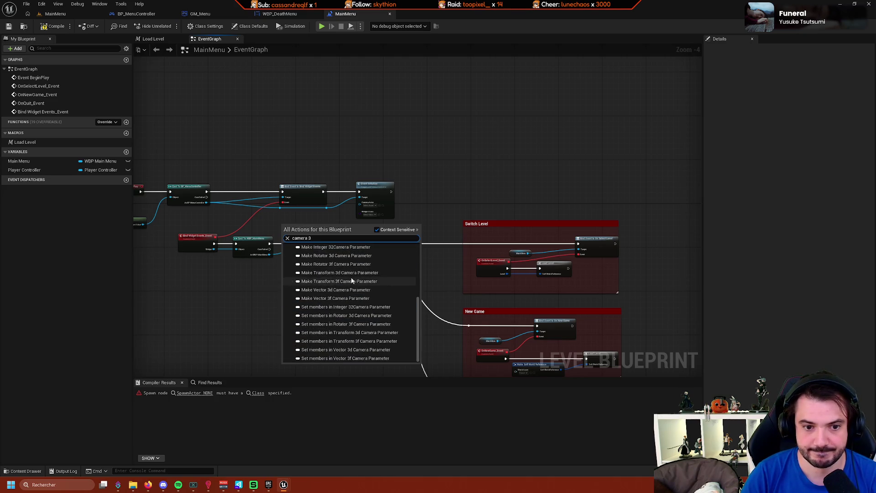
Go back to the MainMenu level, then show the BP_MenuController event graph.
click(56, 14)
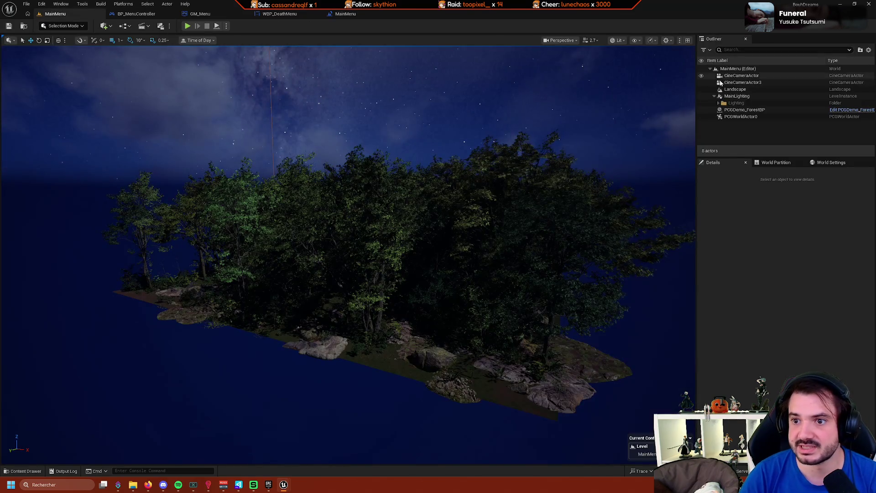
click(743, 82)
click(131, 14)
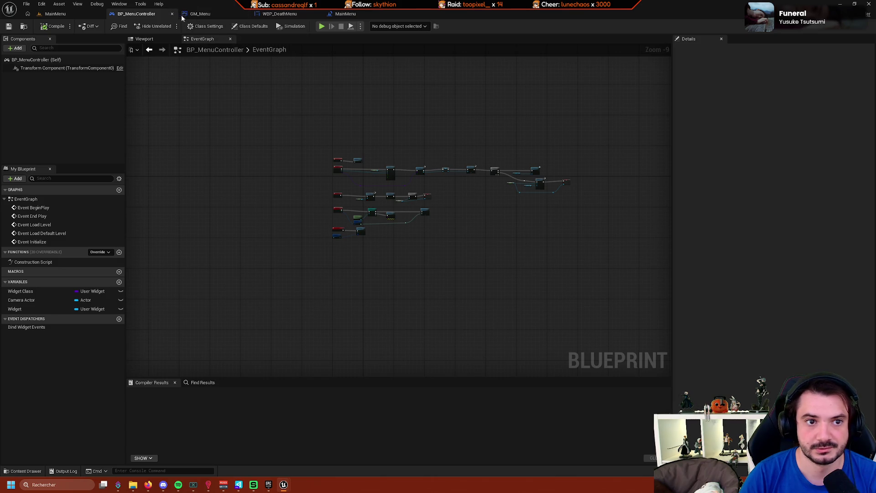
key(alt+Tab)
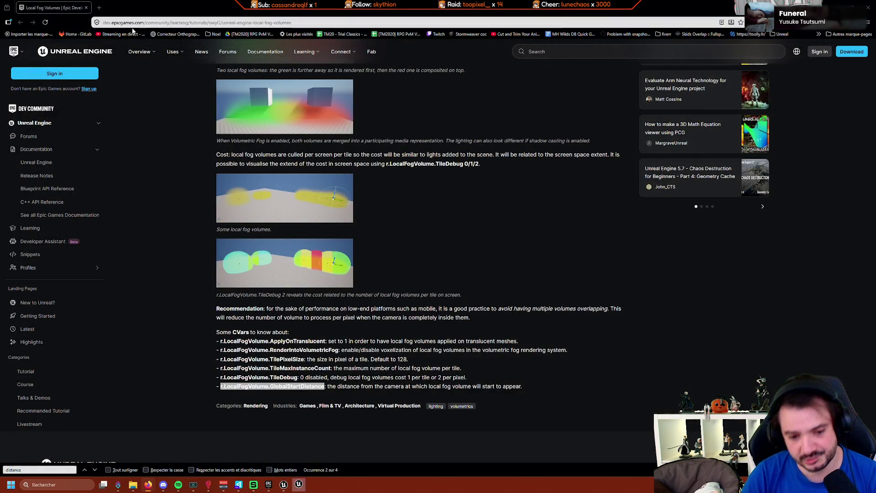
Send the crash report and restart the editor, which relaunches on DefaultEmpty.
click(302, 482)
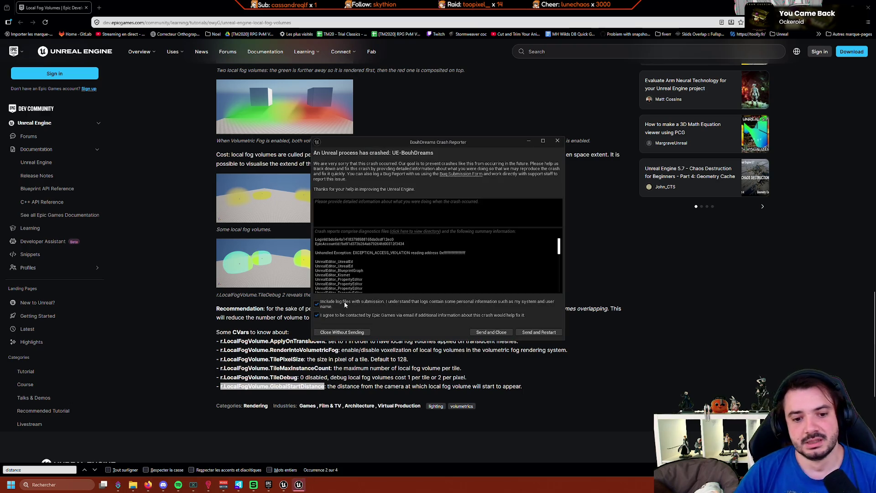
click(533, 334)
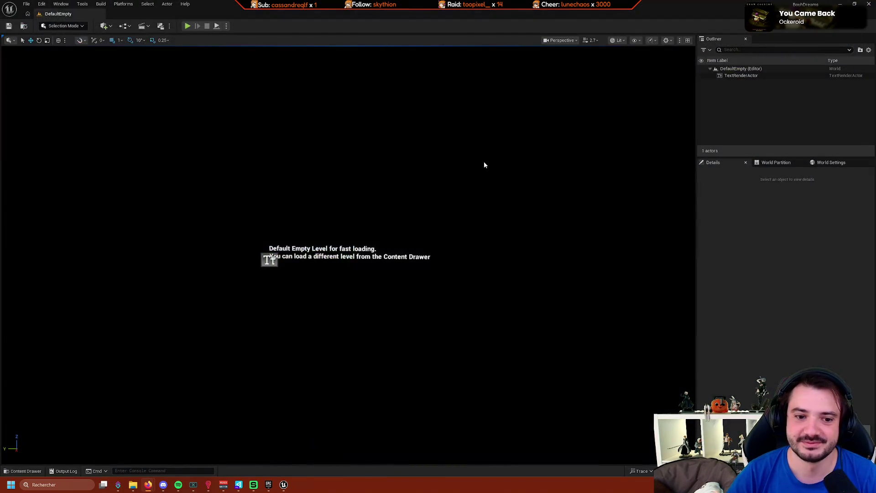
From Content > Bouh > Levels in the Content Drawer, load the MainMenu level.
click(21, 471)
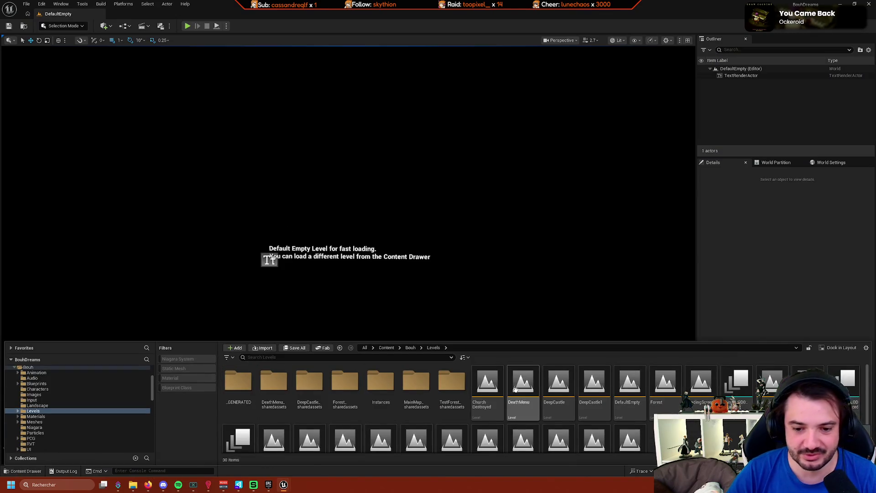
scroll(438, 408, down, 1)
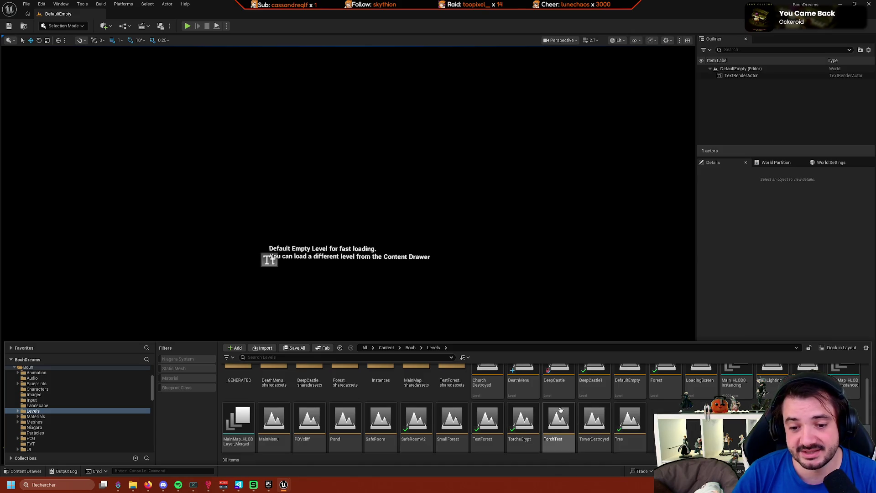
click(529, 388)
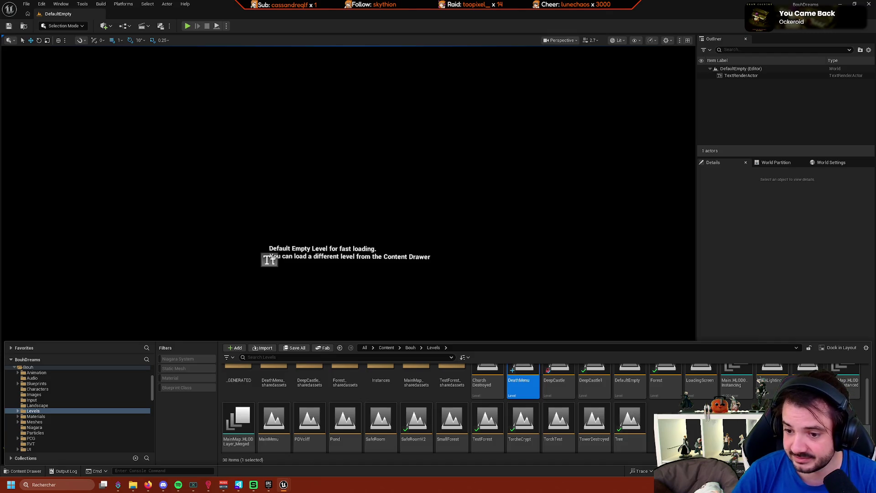
scroll(629, 410, up, 2)
scroll(630, 411, down, 3)
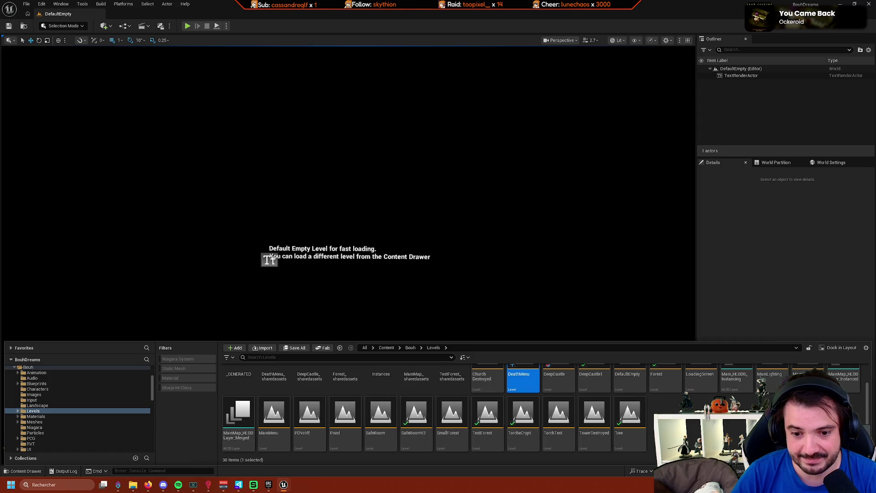
scroll(525, 429, up, 1)
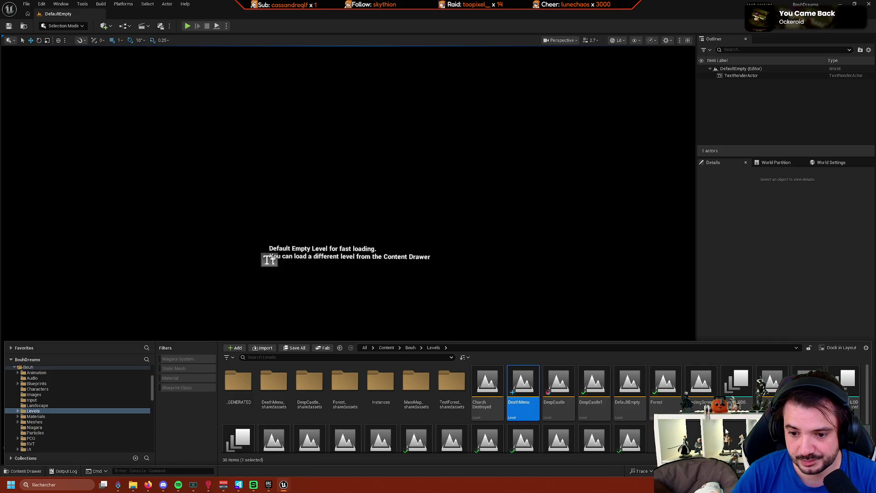
scroll(727, 431, down, 1)
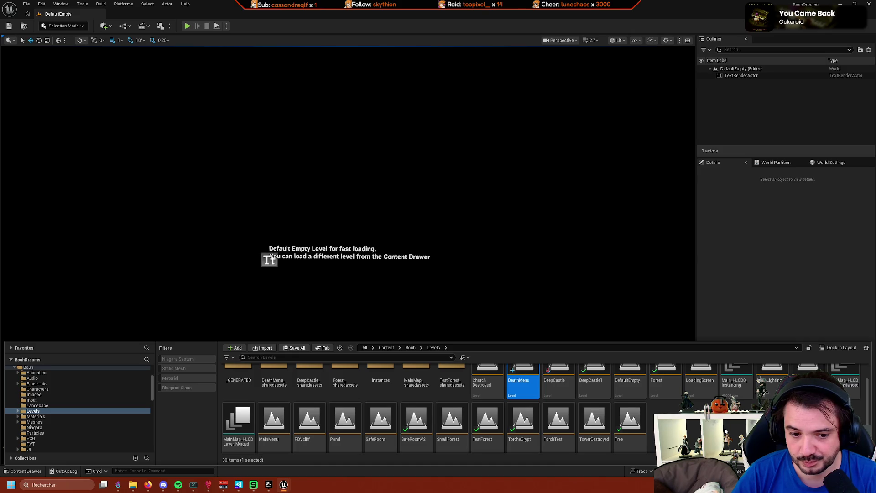
scroll(727, 431, down, 1)
click(283, 442)
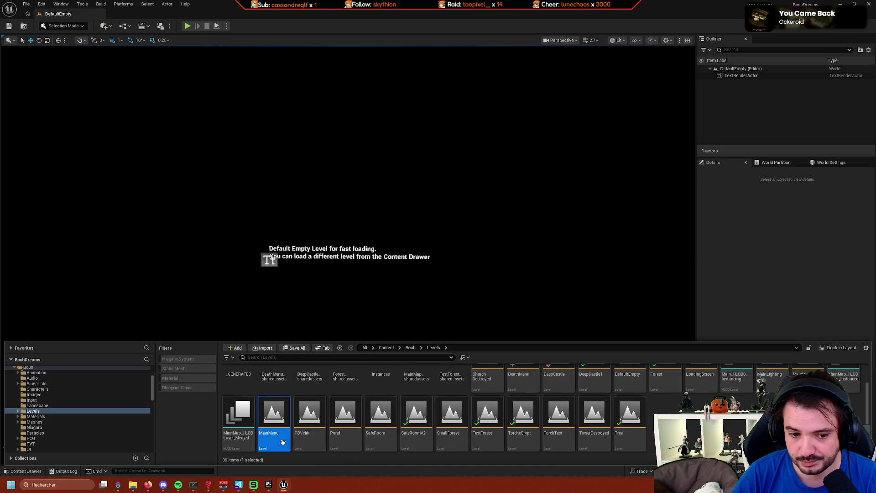
double_click(286, 434)
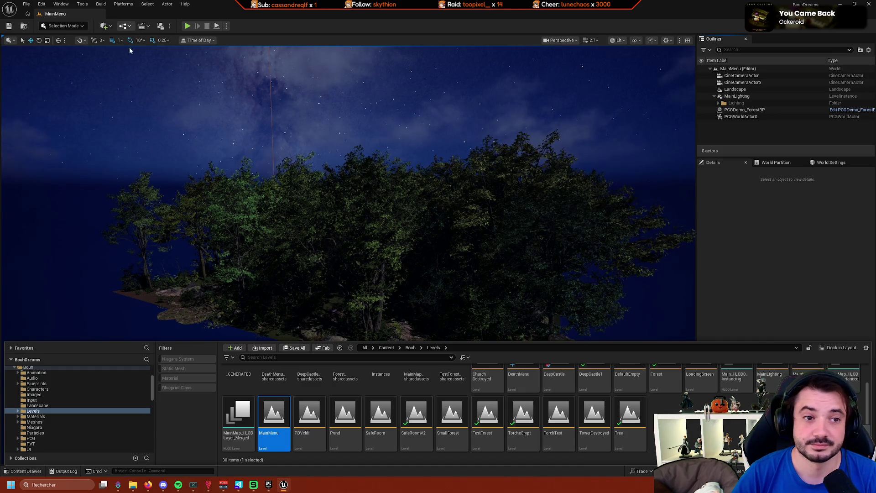
Open the MainMenu Level Blueprint from the Blueprints dropdown.
click(129, 26)
mouse_move(167, 61)
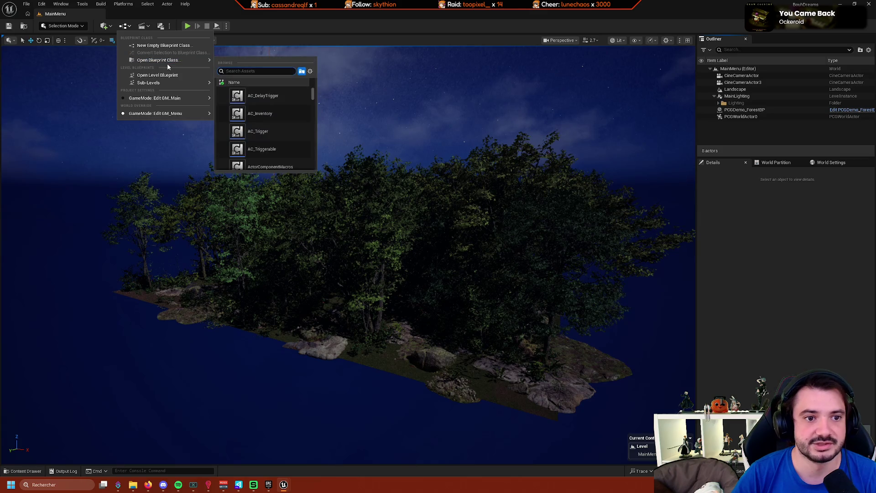
click(169, 76)
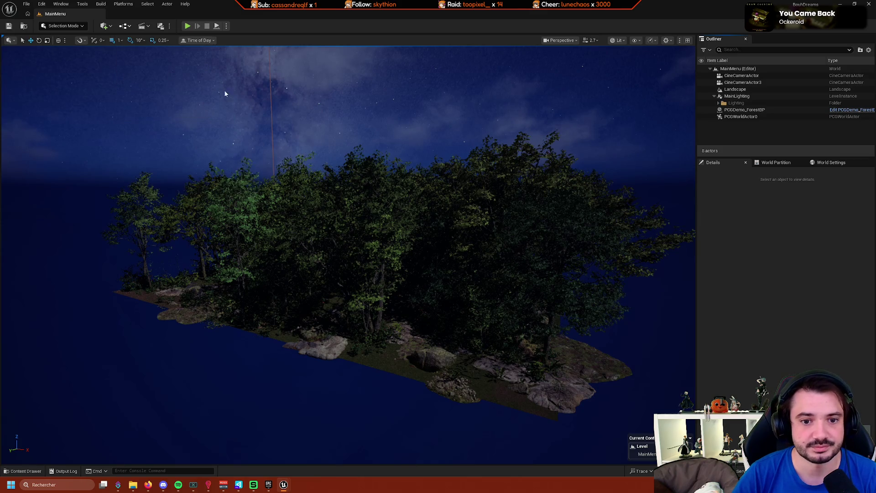
scroll(360, 192, down, 5)
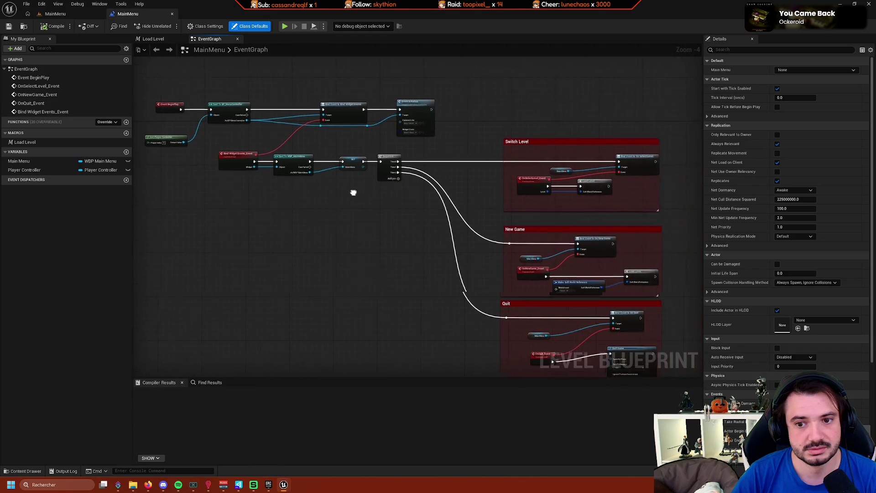
scroll(371, 201, up, 4)
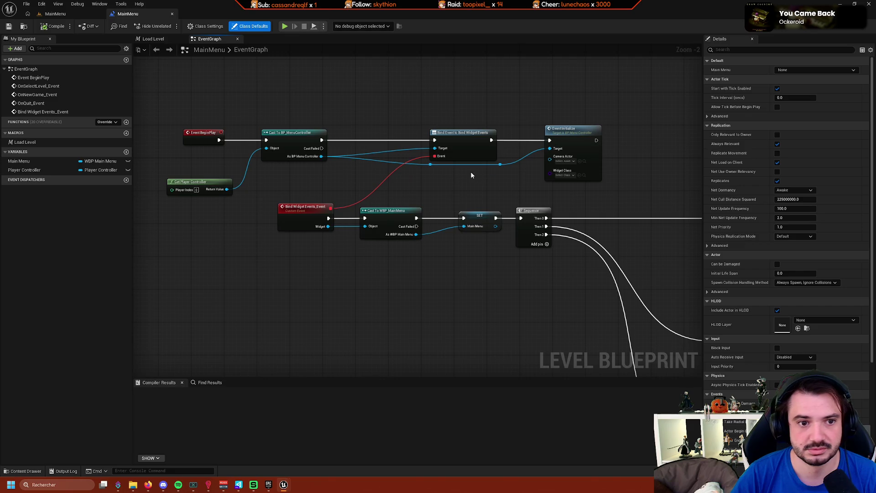
Select CineCameraActor3 in the MainMenu level, then return to the level blueprint graph.
click(56, 13)
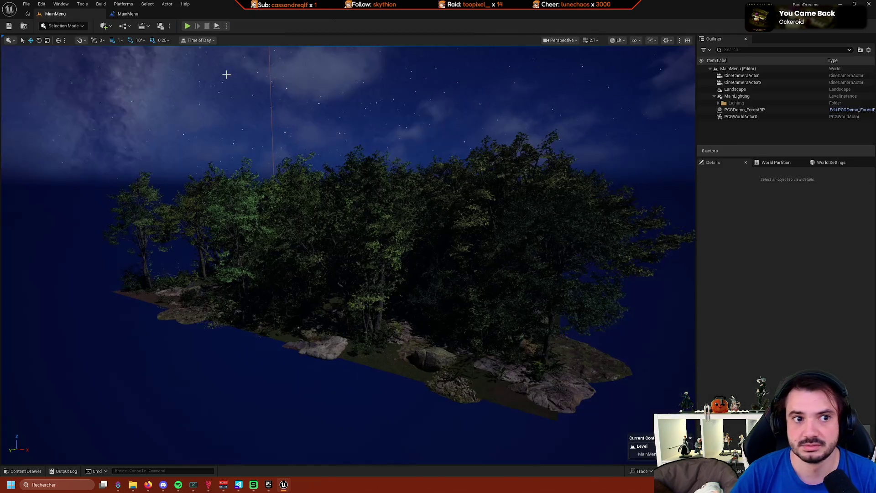
click(743, 82)
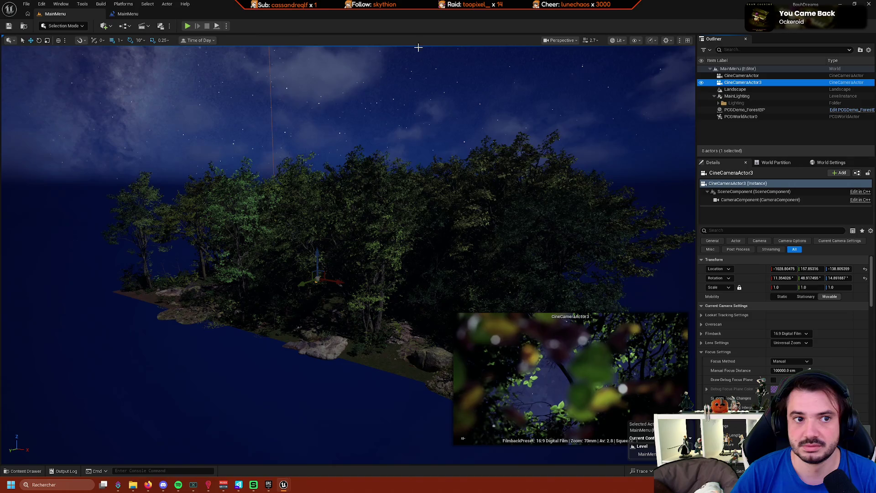
click(130, 14)
Add a CineCameraActor3 reference and wire it into Event Initialize's Camera Actor.
right_click(353, 103)
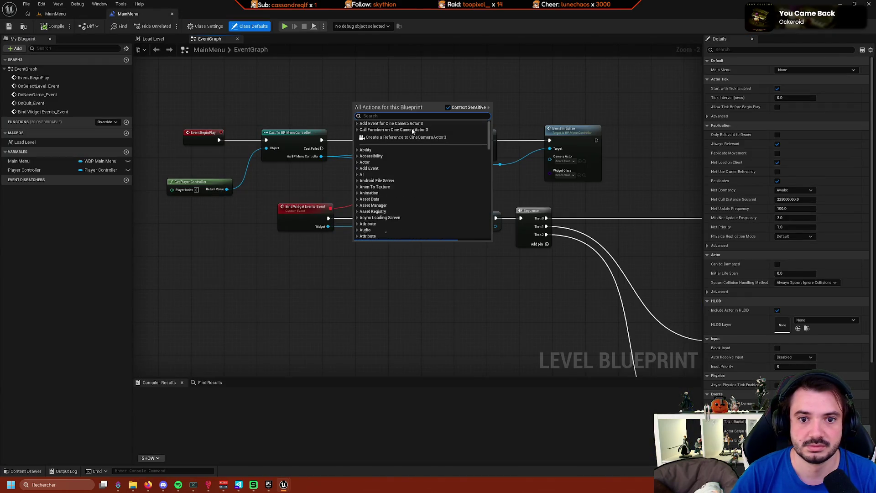
key(Escape)
mouse_move(365, 103)
mouse_down()
mouse_move(329, 175)
mouse_move(456, 184)
mouse_up()
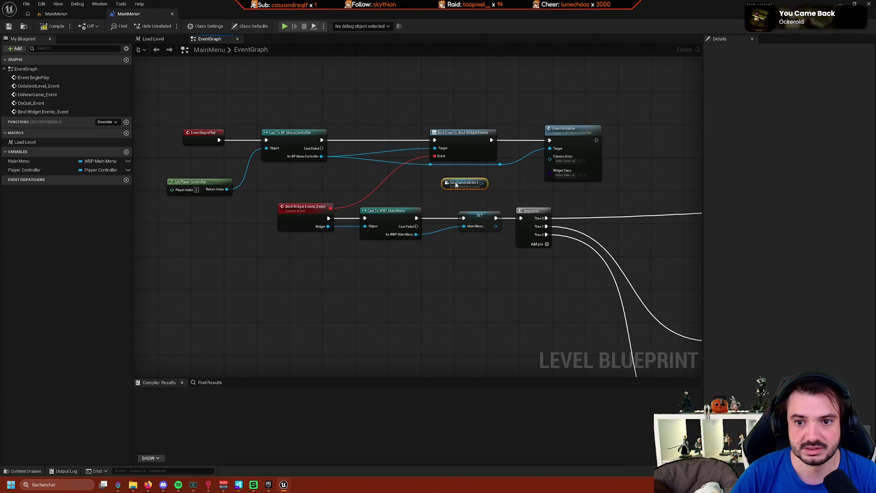
scroll(305, 175, up, 2)
mouse_move(369, 171)
mouse_down()
mouse_move(440, 155)
mouse_move(445, 145)
mouse_up()
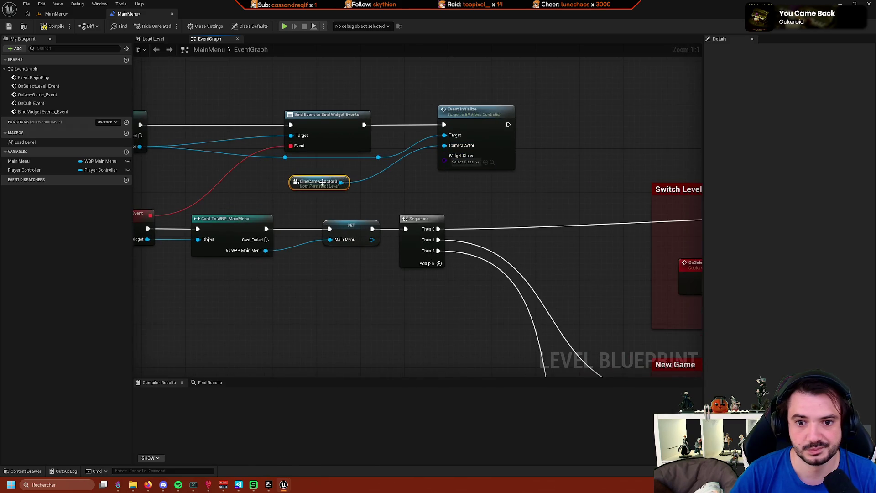
Set Event Initialize's Widget Class to WBP_MainMenu and save the level.
click(469, 164)
click(473, 162)
click(475, 162)
text(ain)
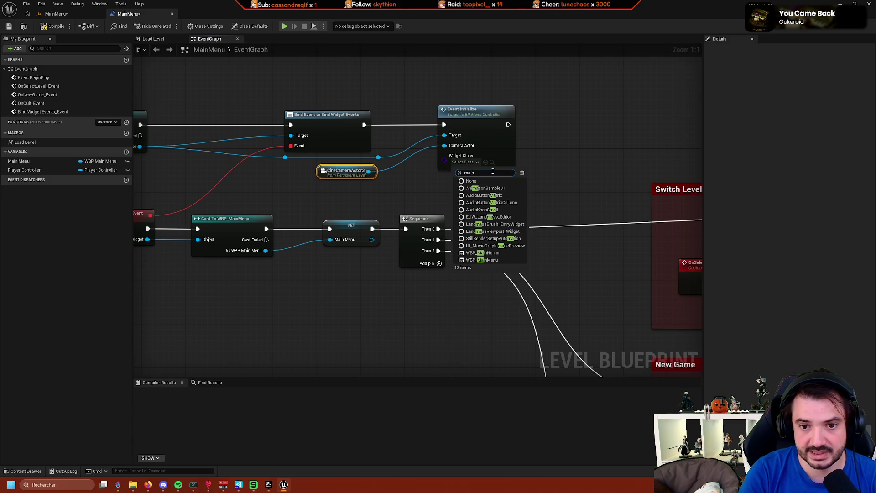
click(482, 261)
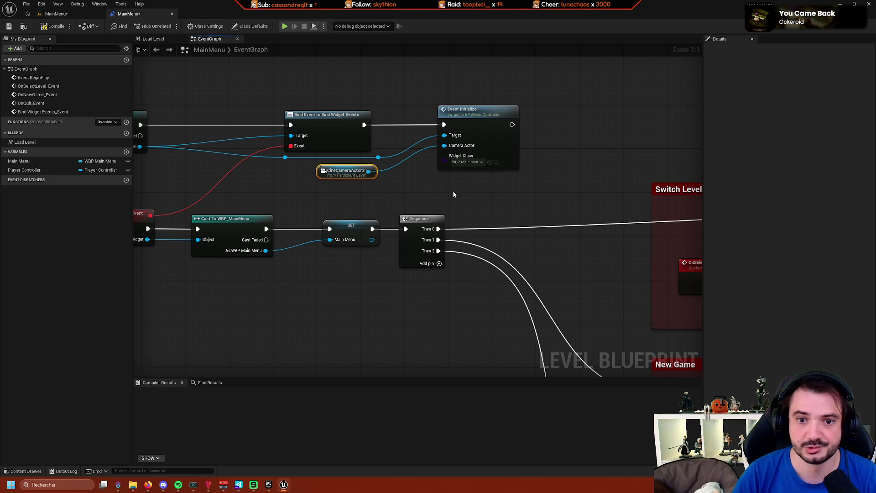
drag(438, 195, 504, 206)
key(ctrl+s)
Pan the graph to review the Switch Level, New Game and Quit comments.
mouse_move(596, 191)
mouse_down()
mouse_move(557, 203)
mouse_move(481, 190)
mouse_move(509, 180)
mouse_move(425, 156)
mouse_up()
scroll(425, 156, down, 1)
scroll(425, 156, down, 3)
drag(521, 138, 358, 127)
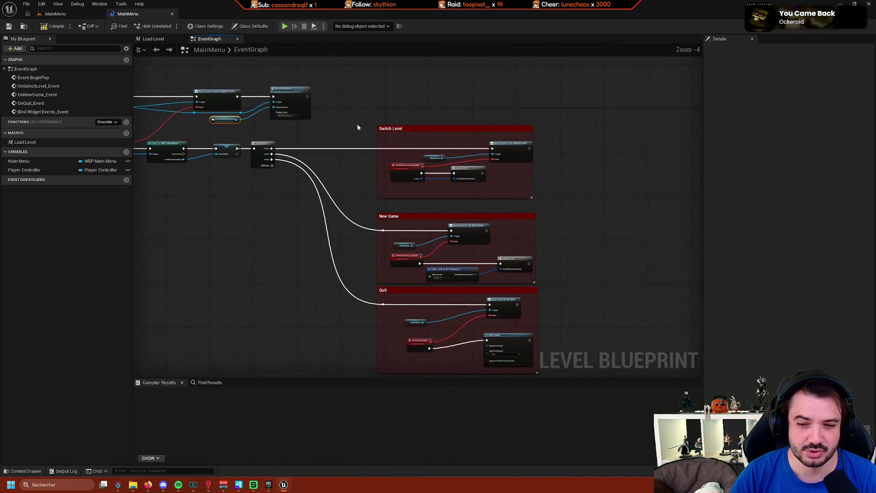
drag(305, 206, 386, 162)
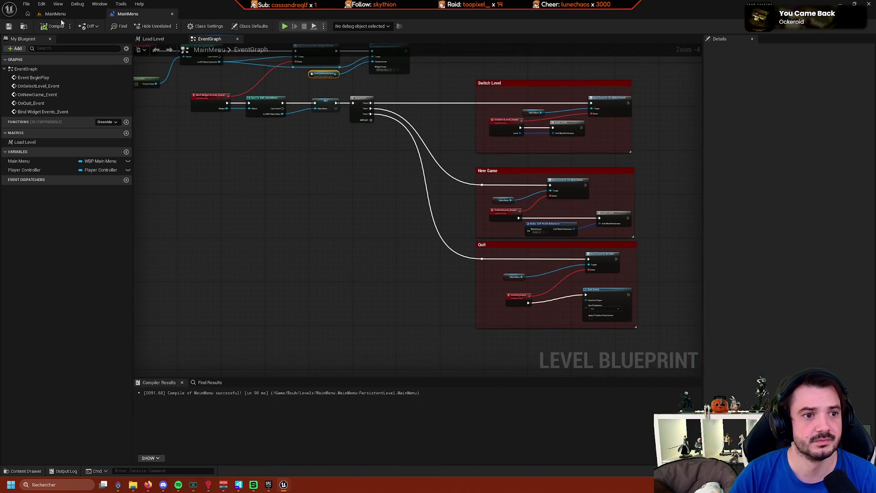
Play-test the menu: Select Level, Back, then New game loads Forest; stop playing.
click(68, 14)
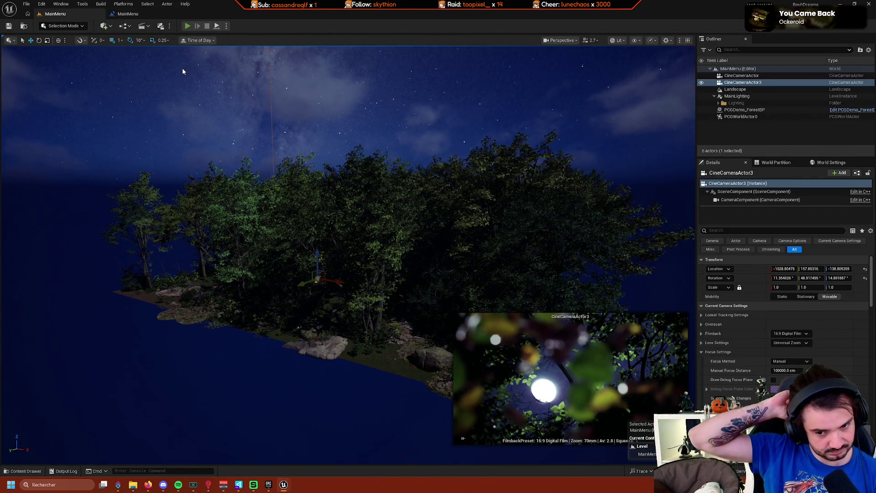
key(alt+p)
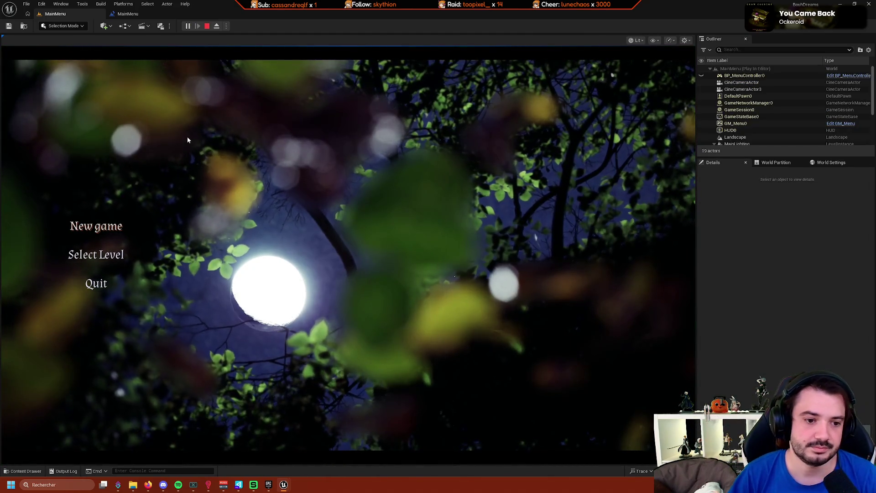
click(105, 257)
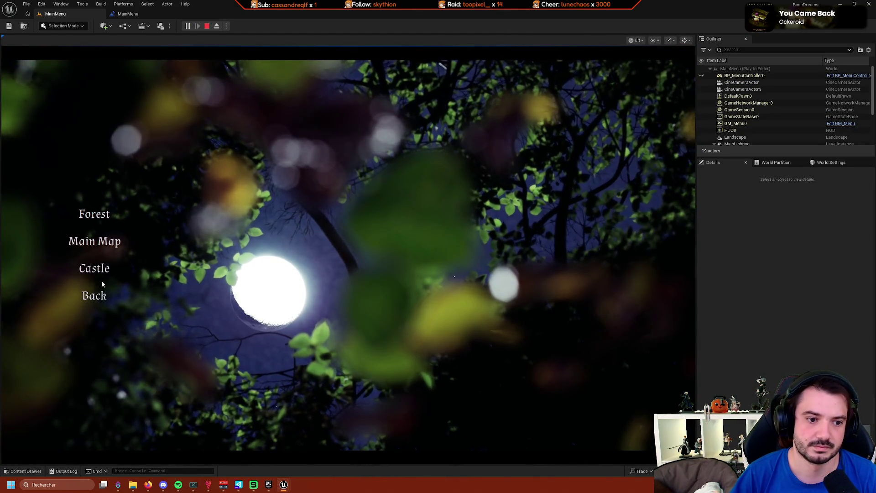
click(96, 296)
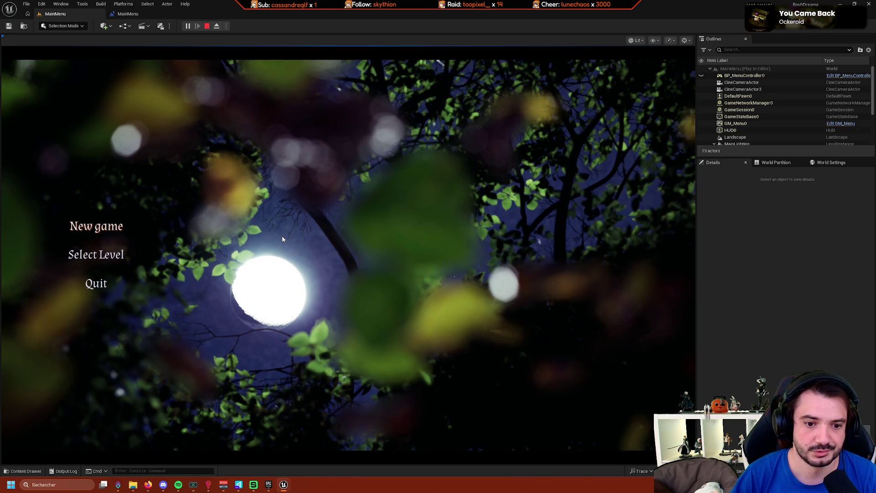
click(97, 226)
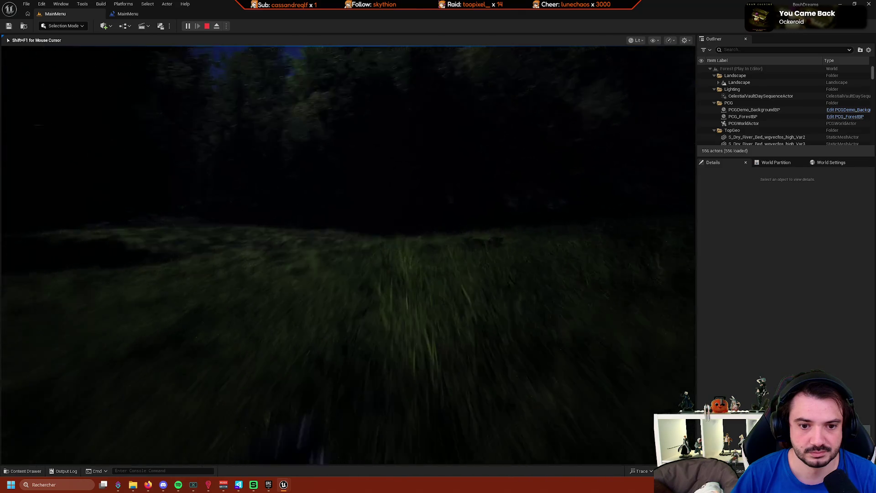
key(Escape)
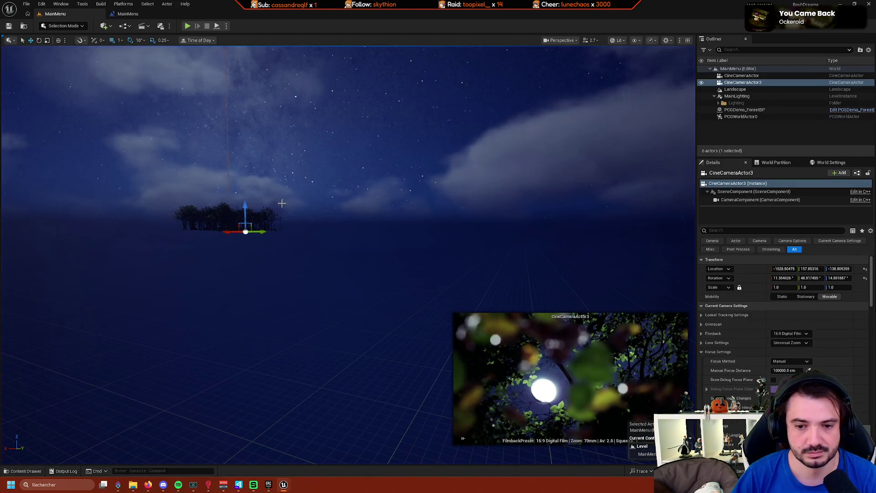
Browse the Content Drawer through Characters and GameModes back to the Bouh Blueprints folder.
click(203, 111)
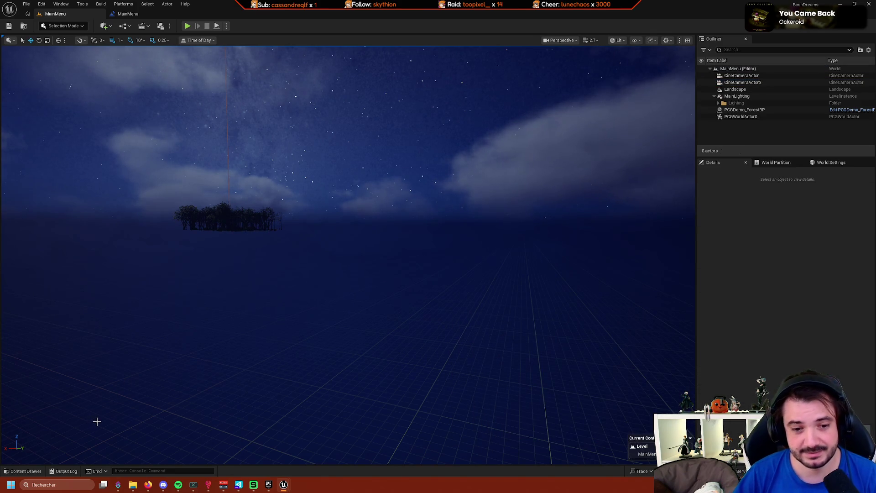
click(26, 472)
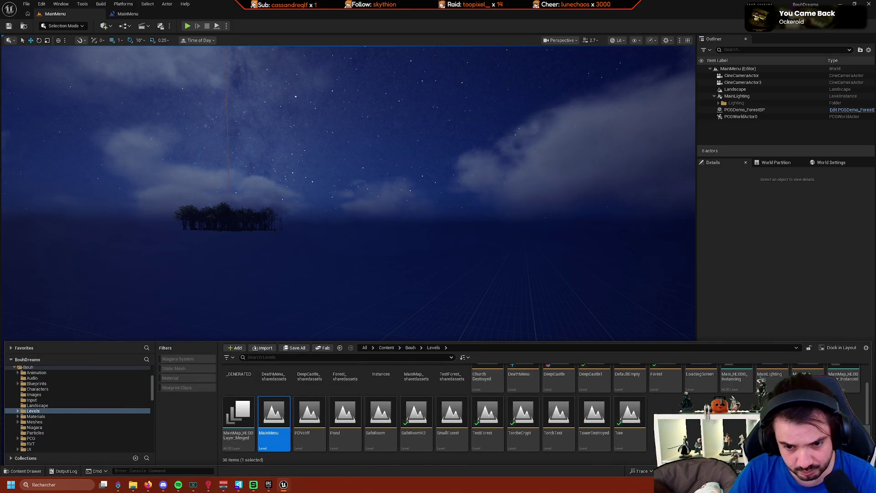
scroll(483, 408, up, 1)
scroll(484, 408, down, 1)
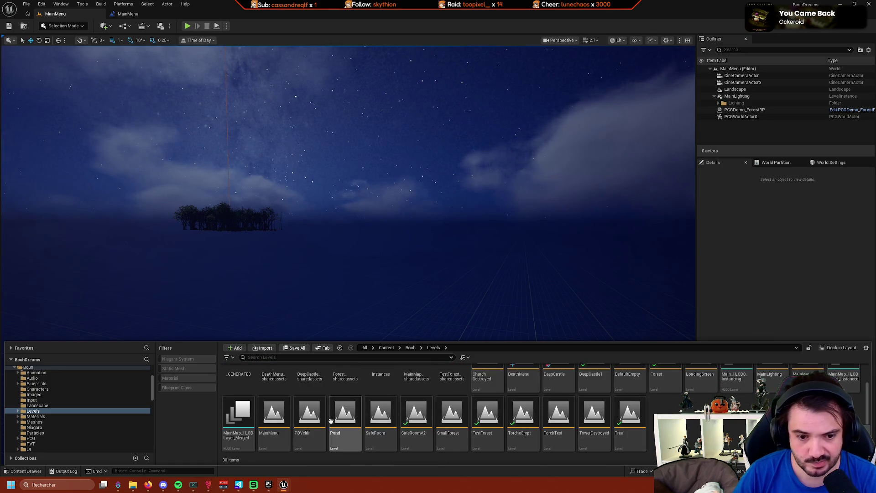
scroll(388, 415, up, 1)
click(37, 389)
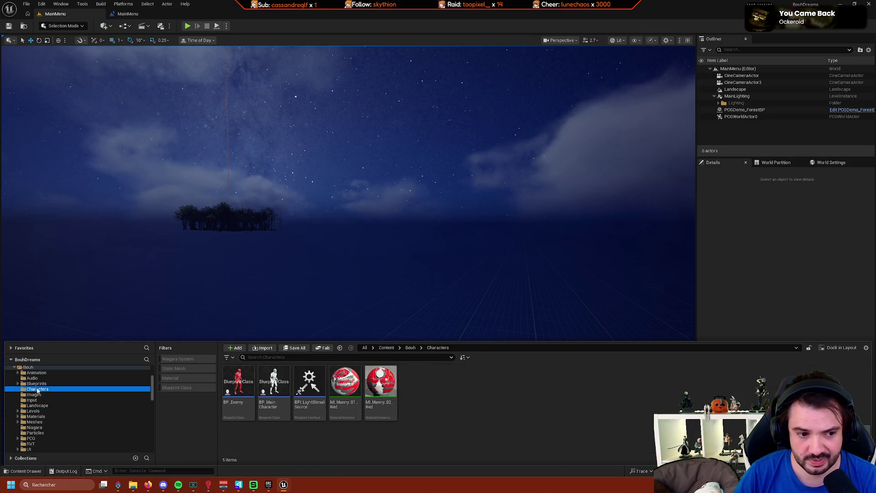
click(37, 383)
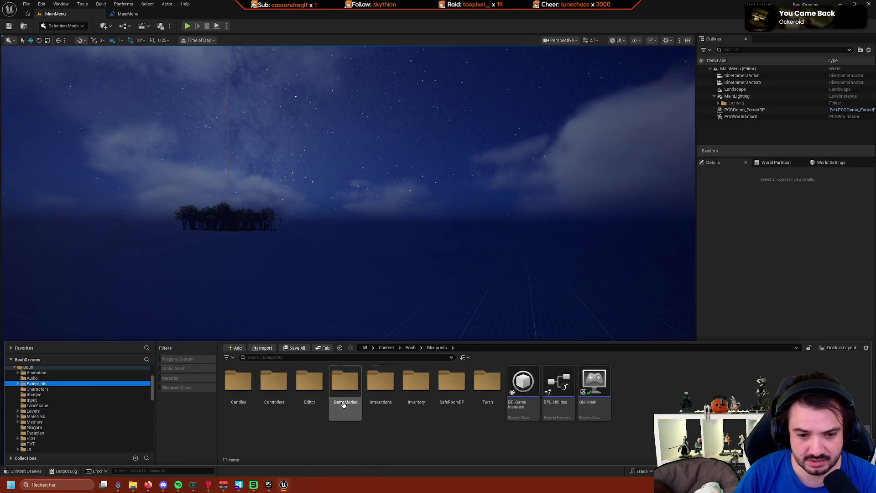
double_click(345, 381)
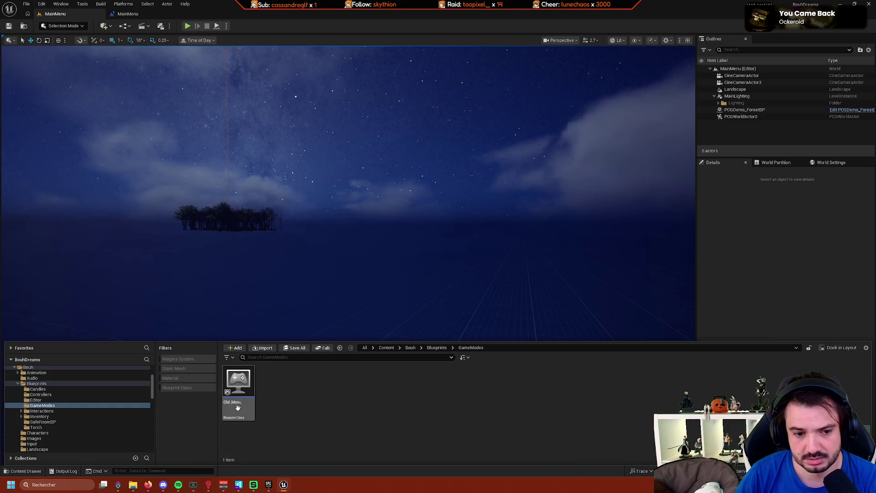
click(76, 384)
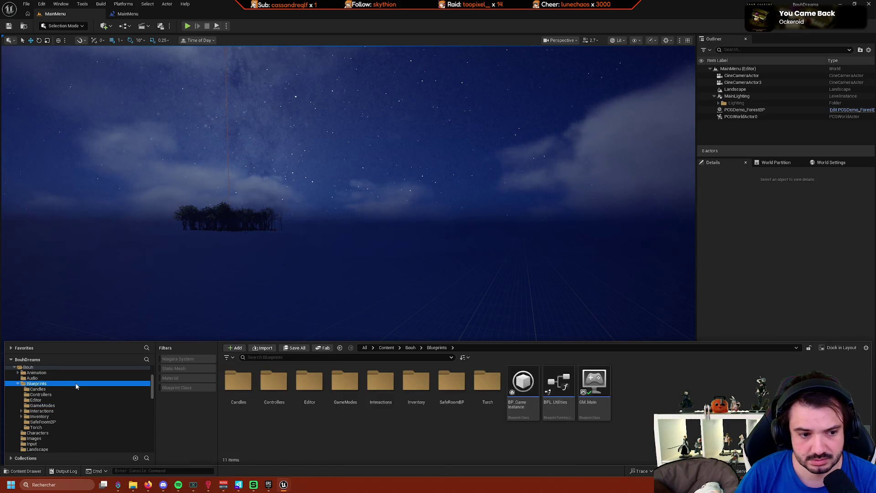
Open GM_Main and inspect its Choose Player Start function and BeginPlay event graph.
click(594, 388)
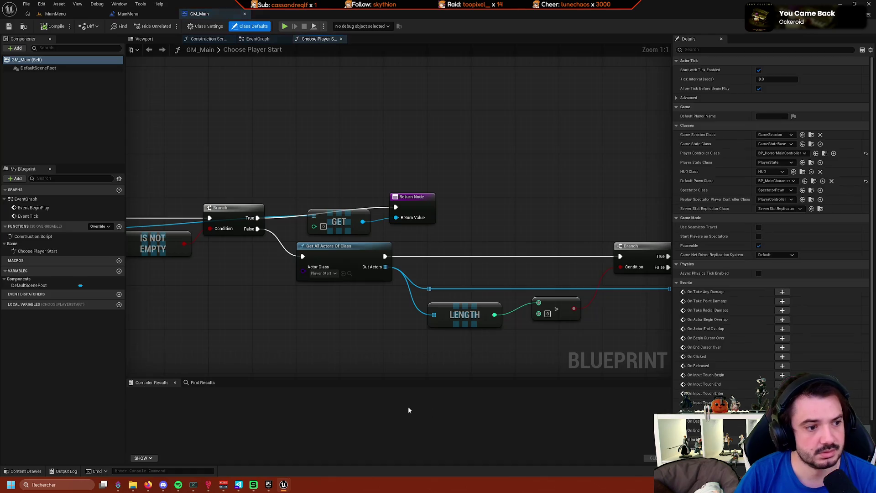
scroll(338, 344, down, 8)
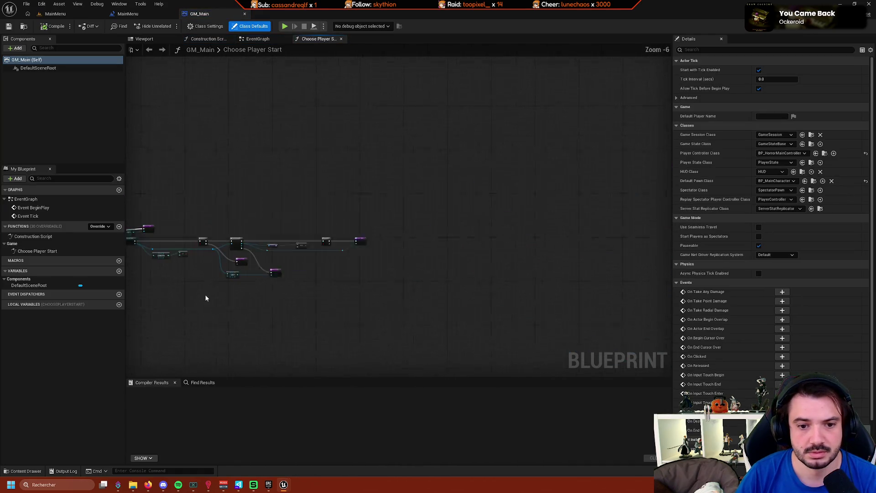
scroll(509, 348, up, 6)
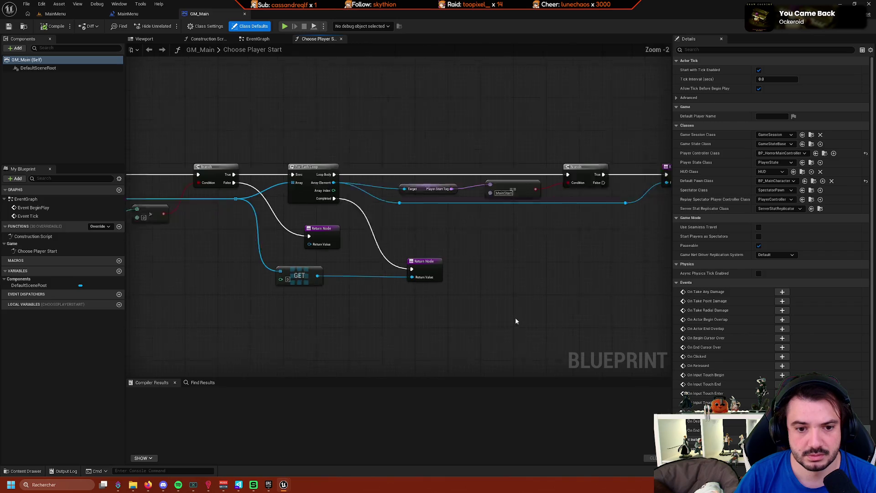
drag(466, 322, 353, 337)
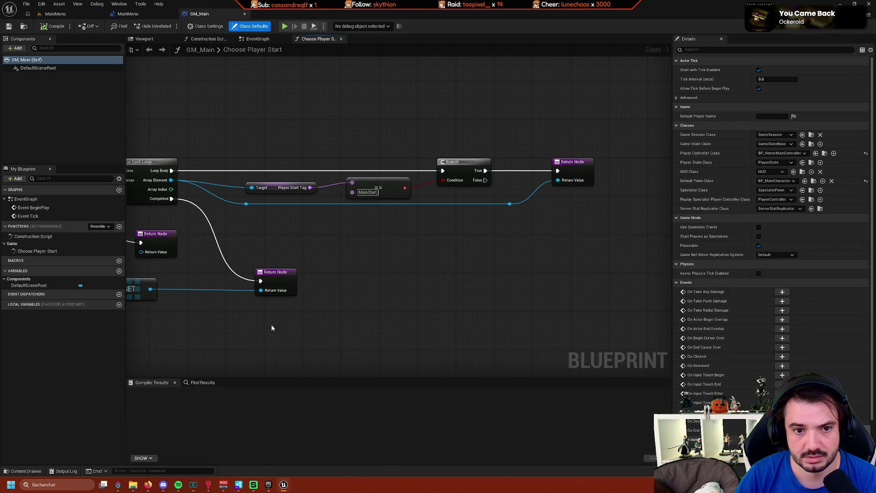
scroll(272, 328, down, 3)
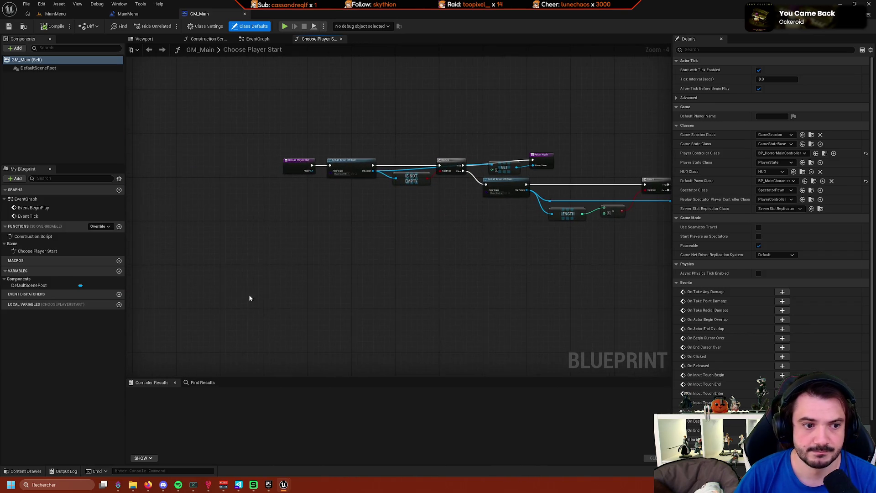
double_click(62, 216)
double_click(63, 208)
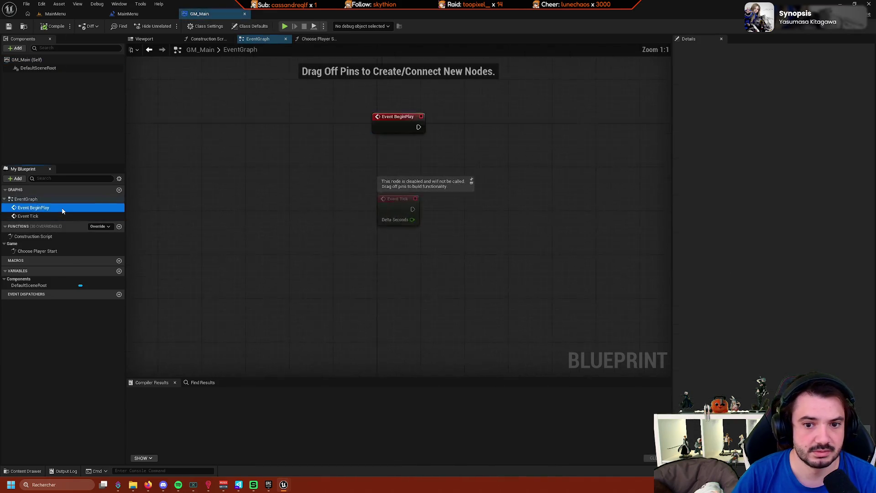
right_click(298, 225)
Open BP_HorrorMainController from the Blueprints > Controllers folder.
click(26, 471)
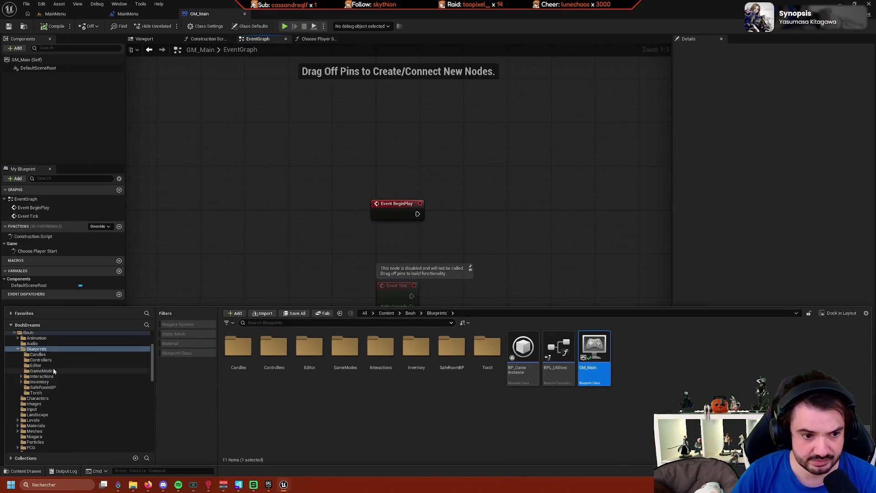
click(55, 360)
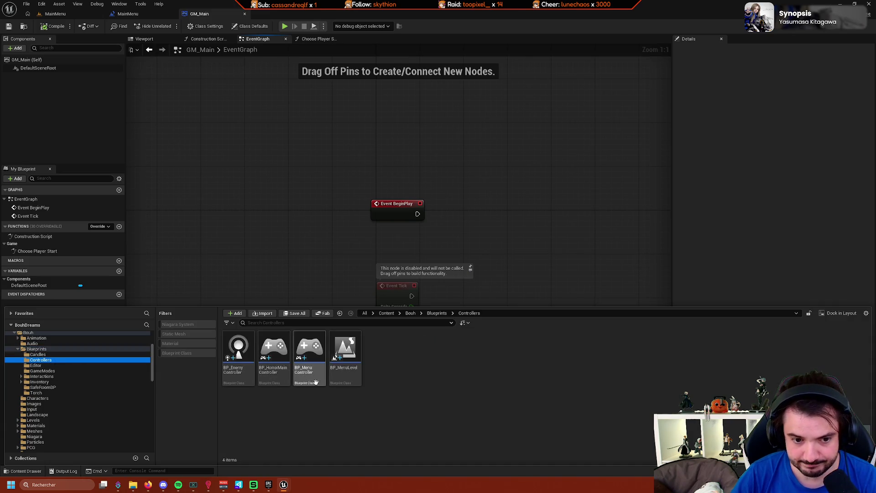
click(272, 382)
double_click(272, 382)
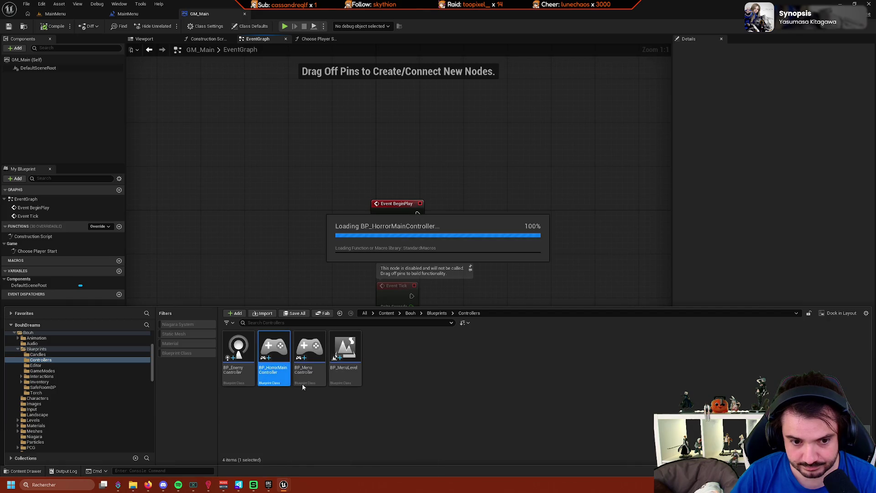
Wrap the fade node chain in a comment box titled Death.
scroll(319, 324, up, 2)
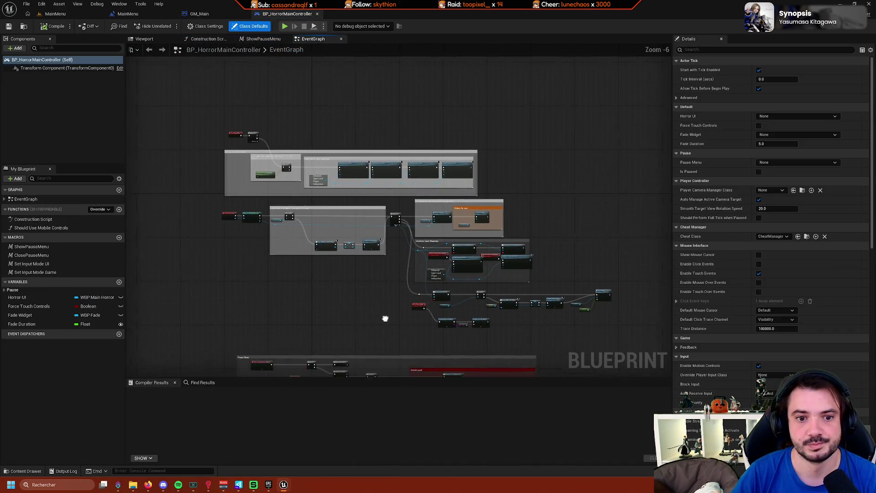
mouse_move(268, 377)
mouse_down()
mouse_move(155, 325)
mouse_move(174, 205)
mouse_up()
scroll(431, 268, down, 2)
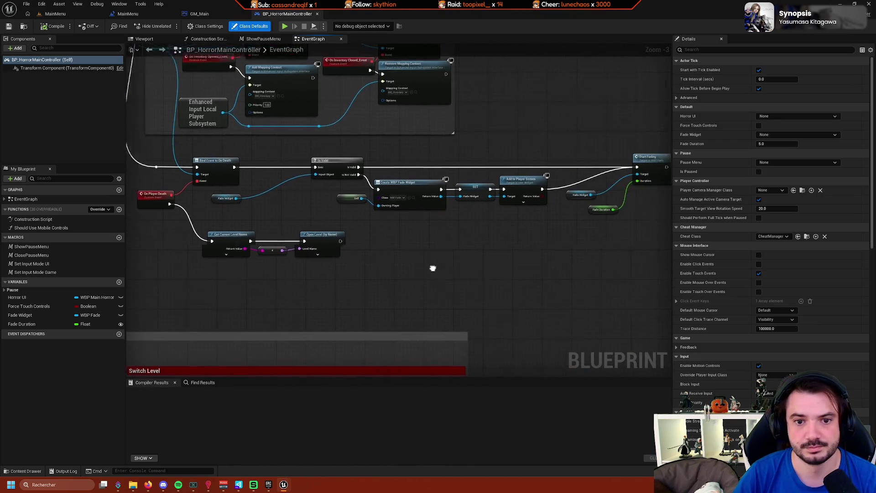
mouse_move(575, 197)
mouse_down()
mouse_move(360, 272)
mouse_move(251, 286)
mouse_up()
key(c)
text(Death)
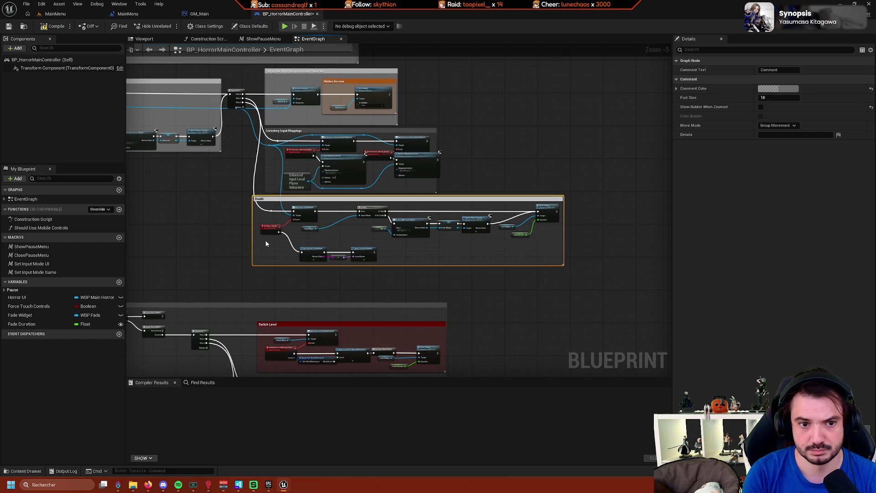
key(Return)
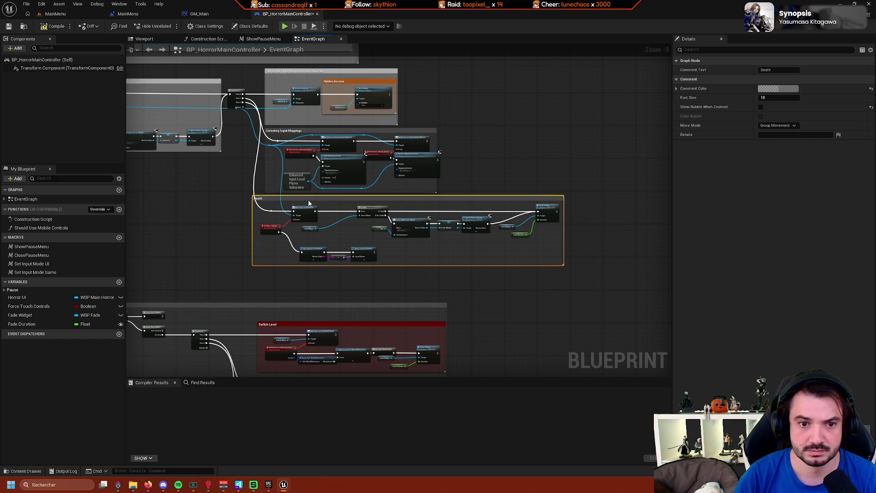
drag(308, 200, 319, 200)
Colour the Death comment pure red and bring its nodes into view.
click(789, 89)
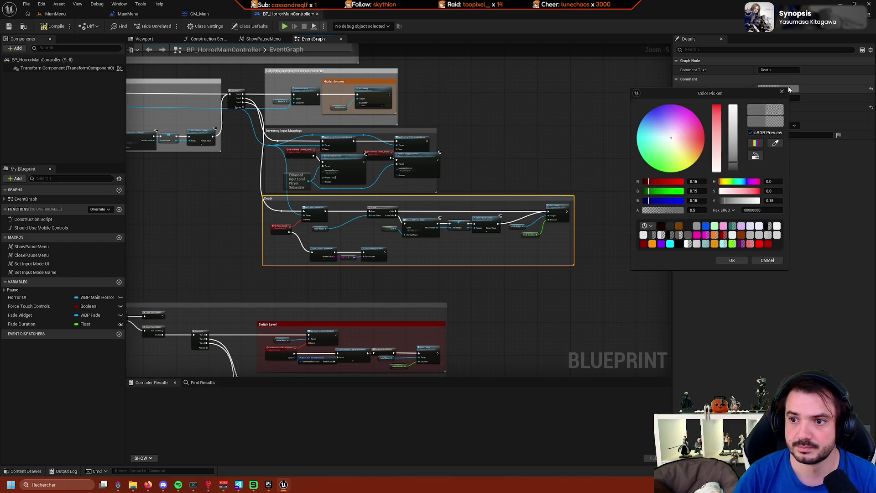
drag(658, 185, 730, 187)
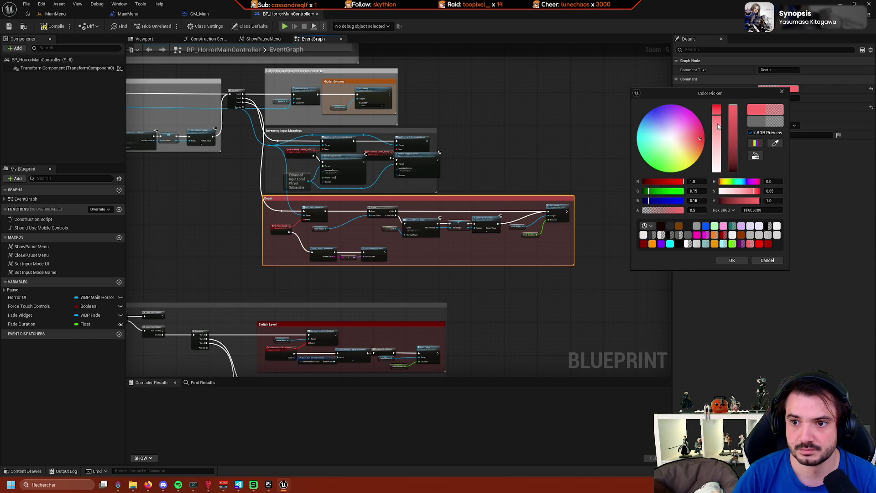
drag(718, 126, 720, 94)
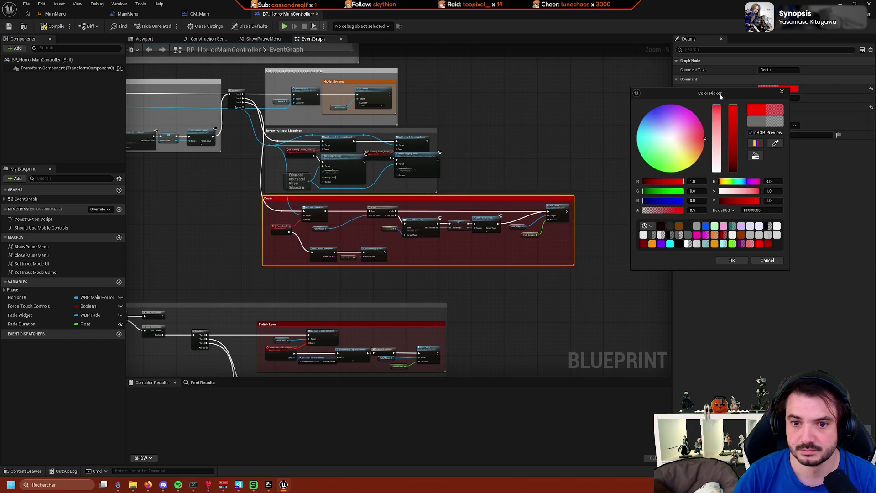
click(599, 194)
scroll(630, 138, up, 2)
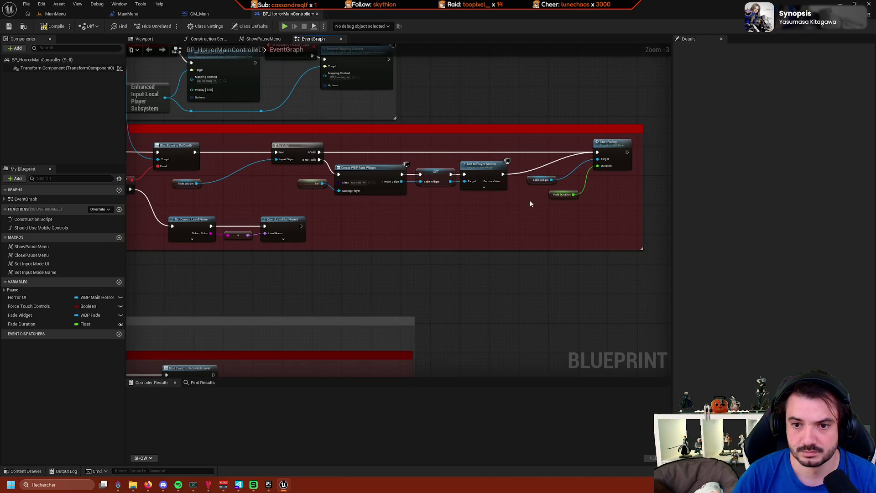
scroll(449, 255, up, 1)
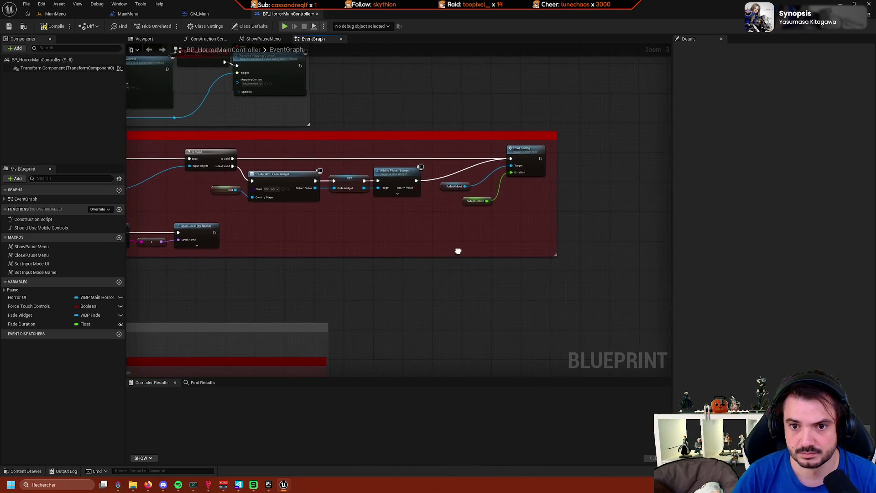
scroll(507, 249, up, 2)
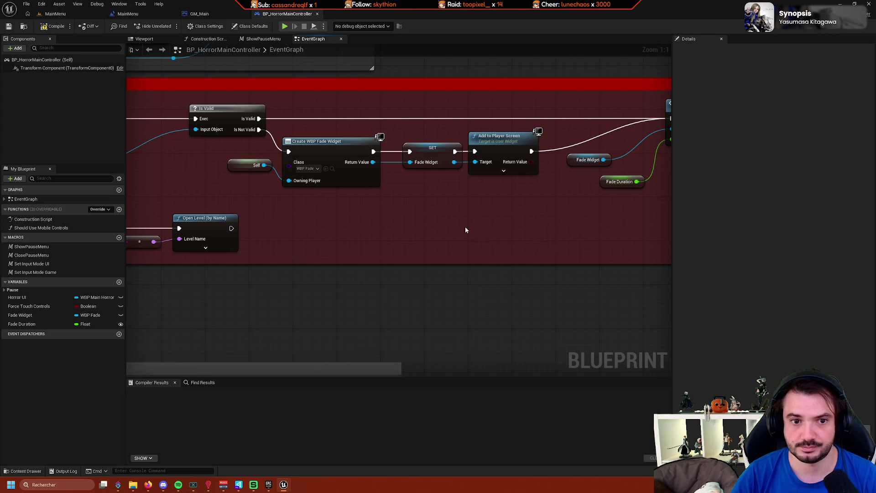
scroll(466, 230, down, 2)
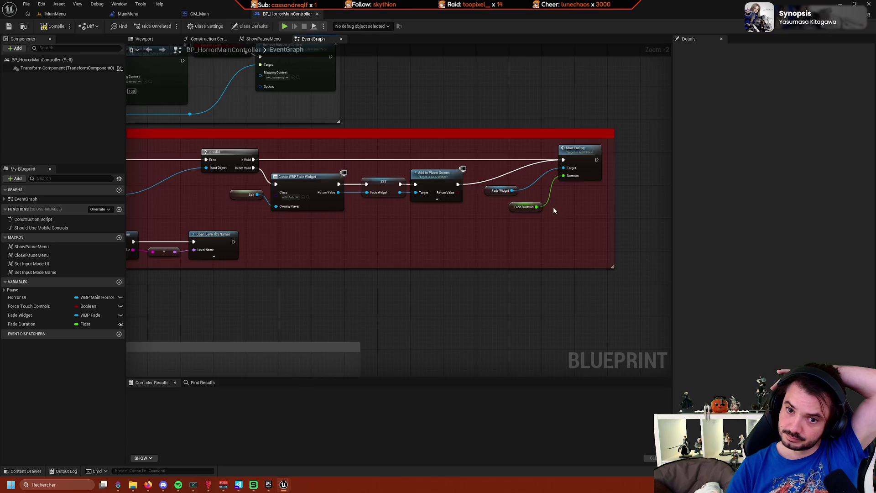
mouse_move(588, 173)
mouse_down()
mouse_move(630, 203)
mouse_move(485, 225)
mouse_move(614, 215)
mouse_move(389, 215)
mouse_move(448, 210)
mouse_move(501, 212)
mouse_move(306, 220)
mouse_move(534, 229)
mouse_up()
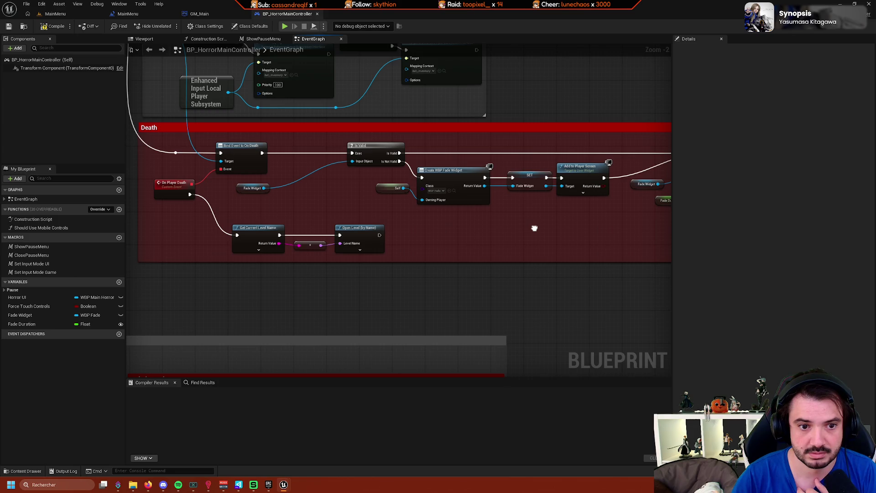
Move the Is Valid through Start Fading nodes right and shrink the Death comment around the level-loading nodes.
drag(534, 228, 589, 209)
scroll(380, 209, down, 3)
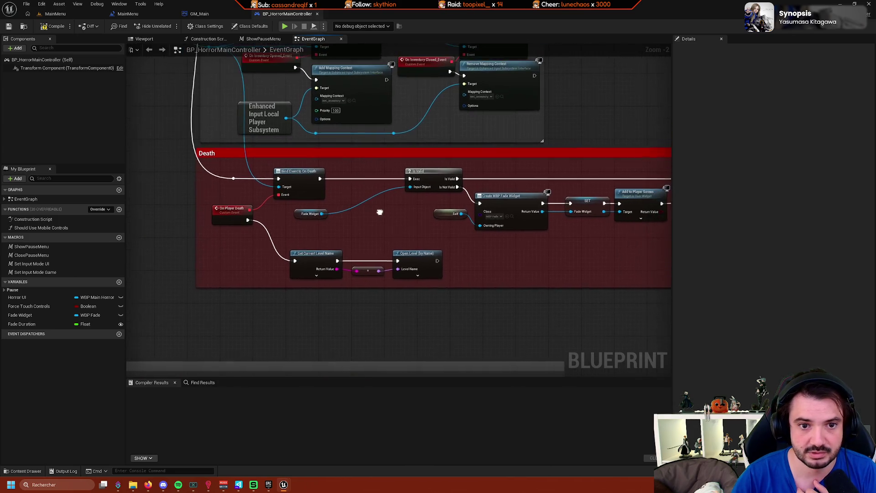
scroll(633, 236, up, 2)
drag(262, 221, 274, 225)
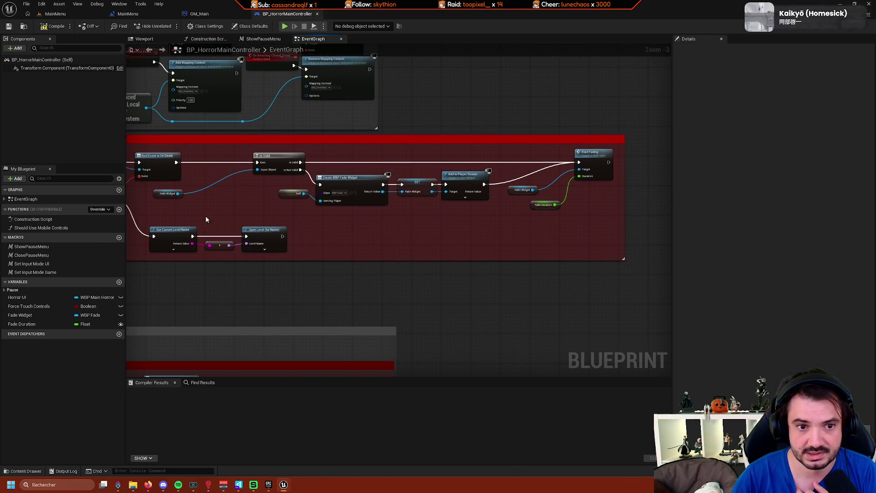
drag(157, 194, 215, 178)
drag(235, 203, 644, 151)
drag(326, 177, 561, 177)
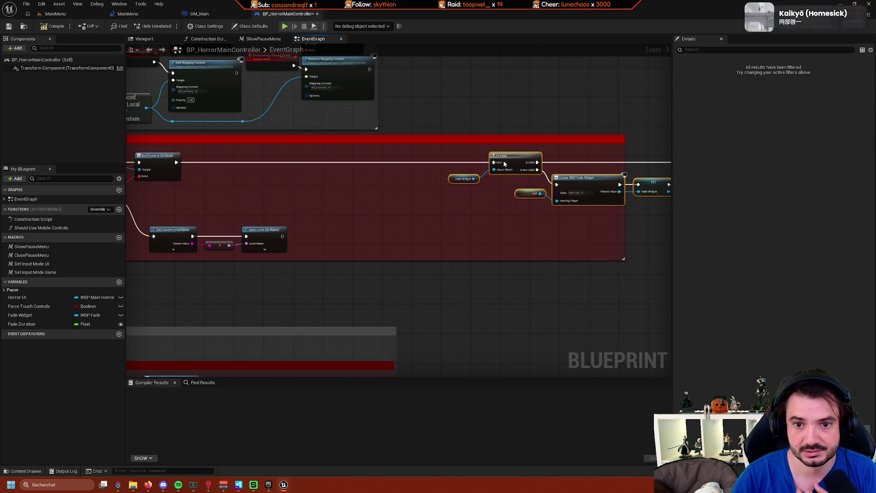
drag(628, 228, 397, 221)
Inspect Get Current Level Name's advanced pins, then compile BP_HorrorMainController.
scroll(378, 221, up, 3)
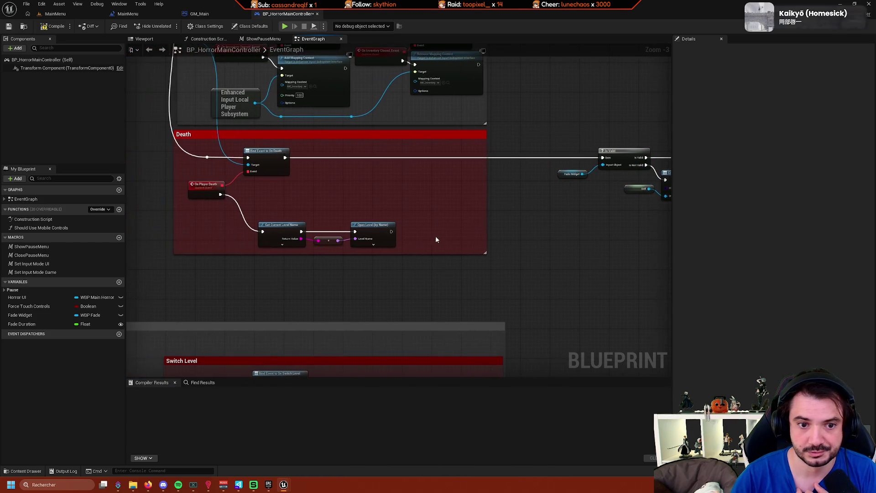
drag(419, 233, 424, 248)
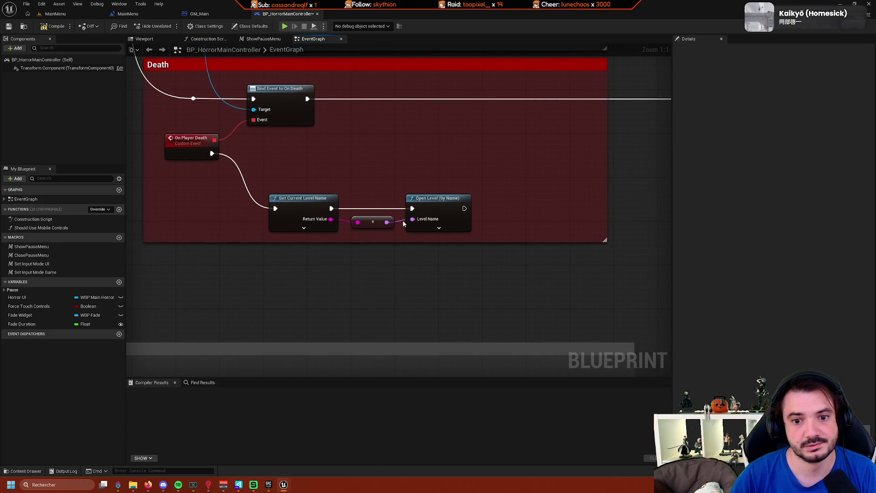
click(305, 227)
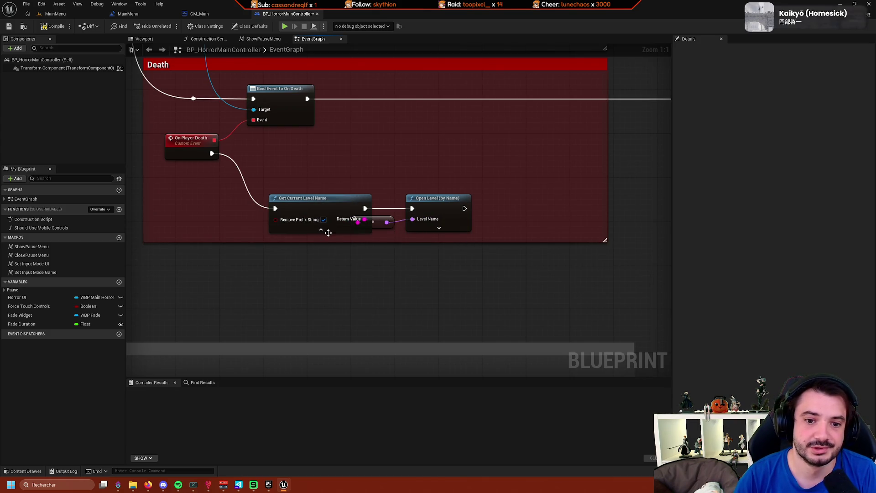
click(327, 231)
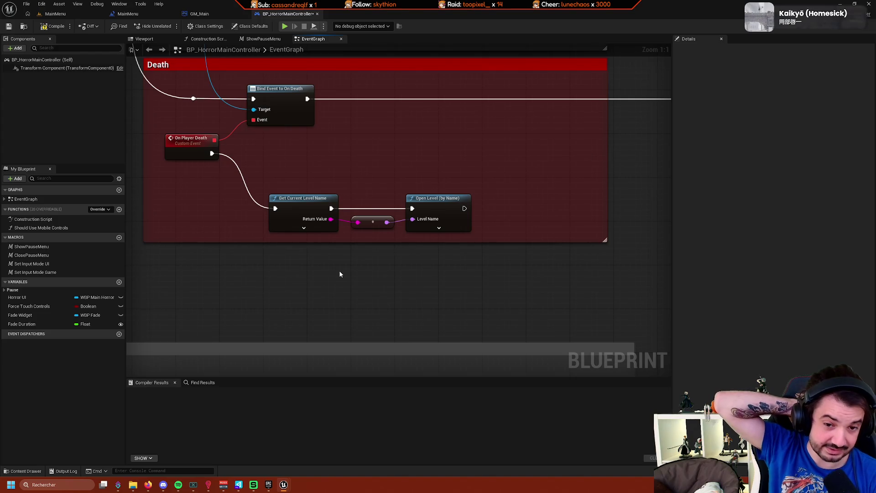
drag(508, 190, 269, 241)
drag(330, 268, 384, 280)
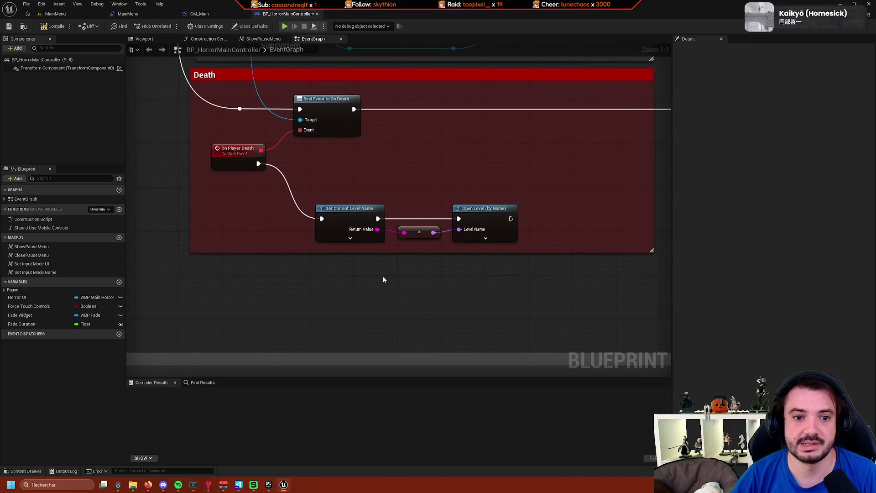
click(342, 218)
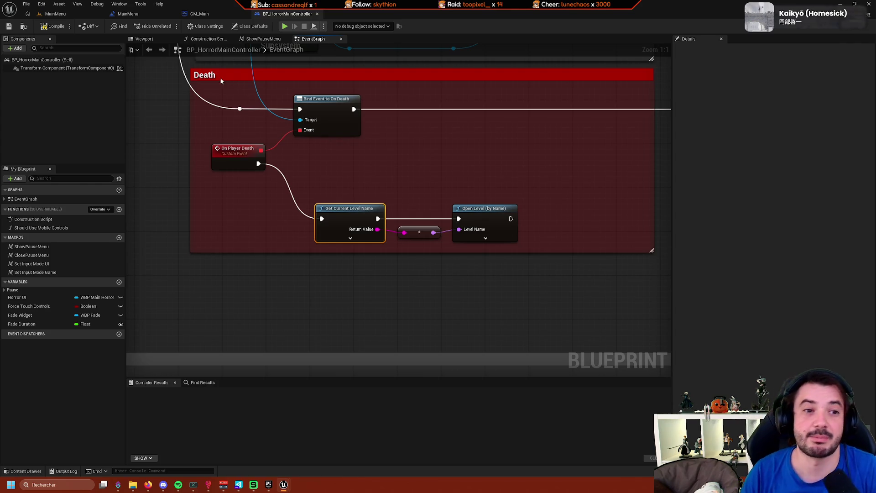
click(54, 26)
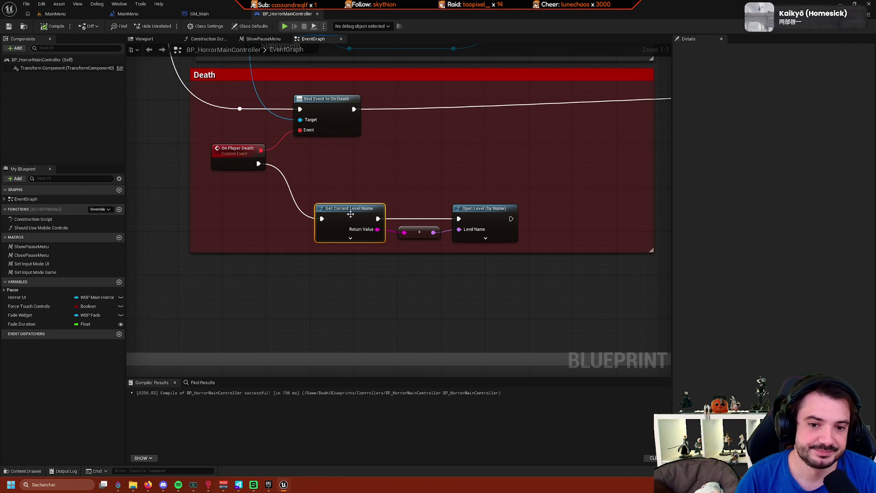
Delete the Get Current Level Name, conversion and Open Level (by Name) nodes.
key(Delete)
click(422, 233)
key(Delete)
click(476, 235)
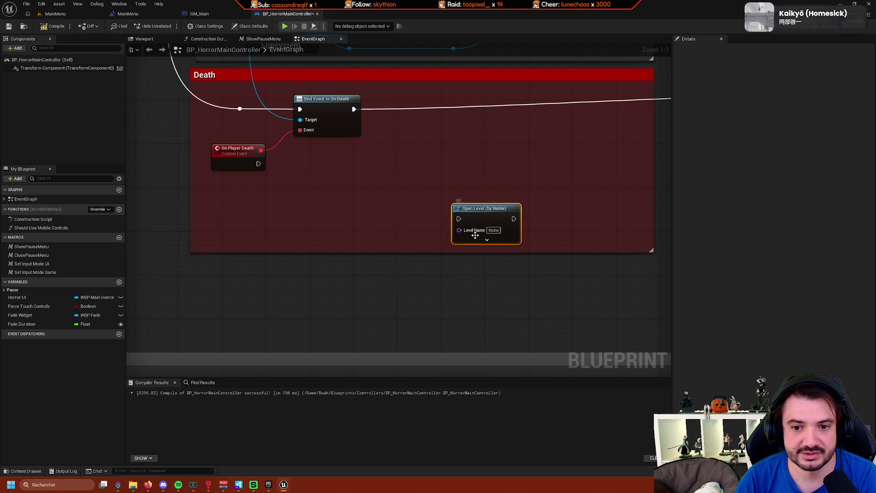
key(Delete)
Connect On Player Death to Open Level (by Object Reference) set to DeathMenu, and compile.
drag(258, 164, 377, 221)
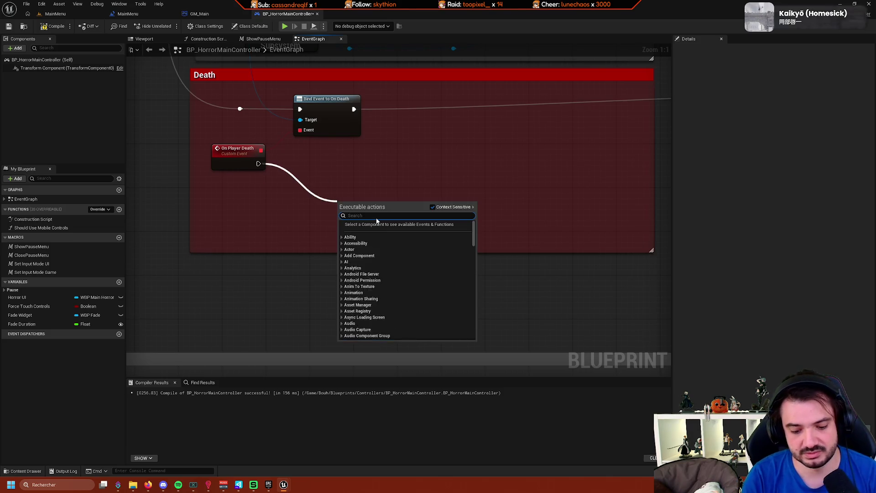
text(open level)
click(386, 240)
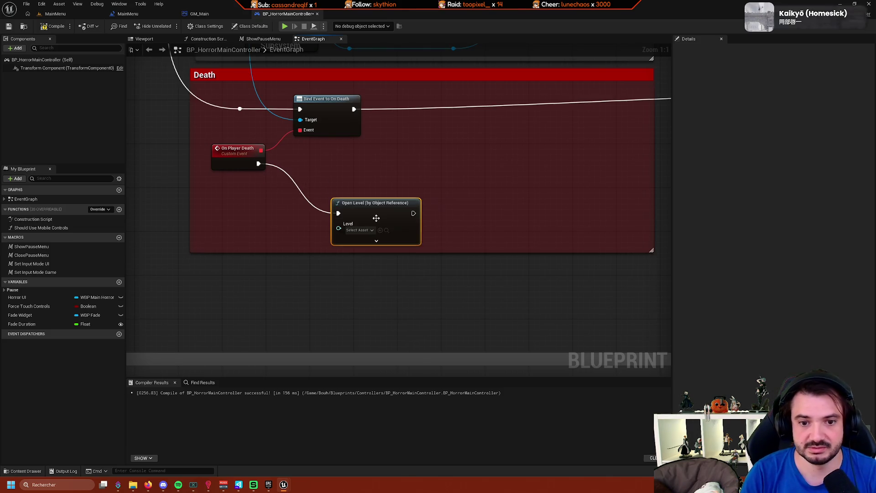
drag(402, 214, 446, 187)
click(420, 208)
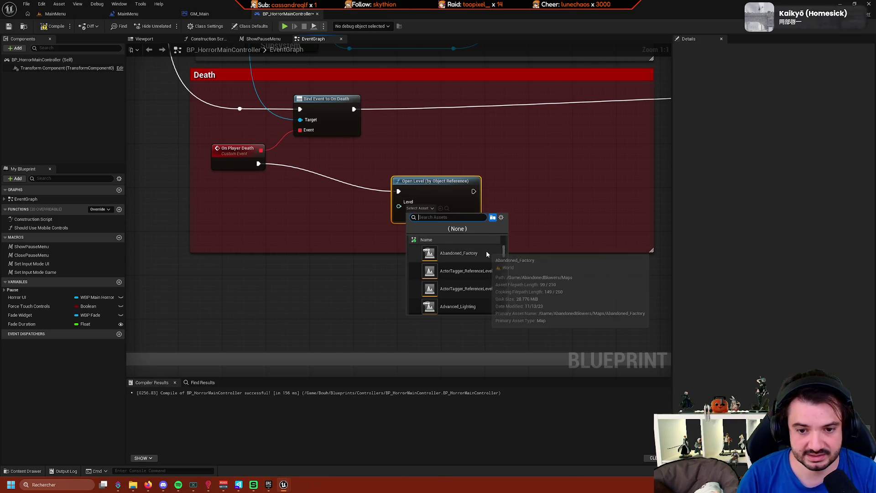
text(death)
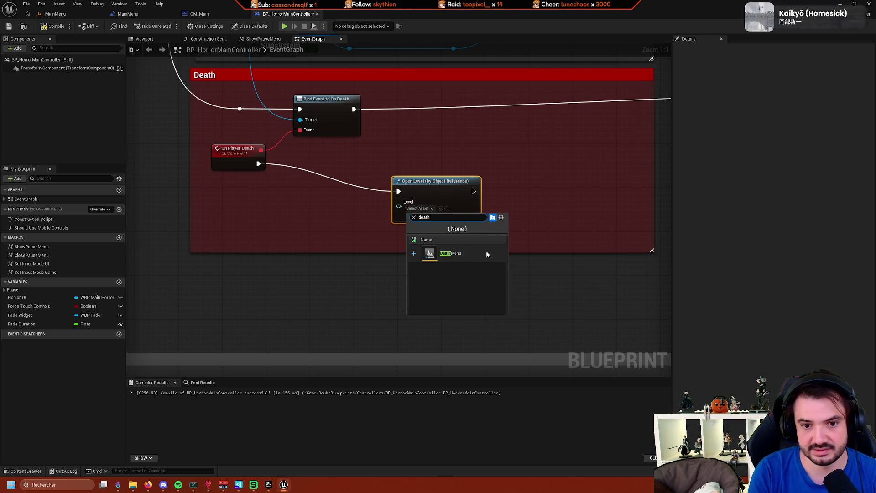
click(478, 252)
drag(430, 191, 369, 180)
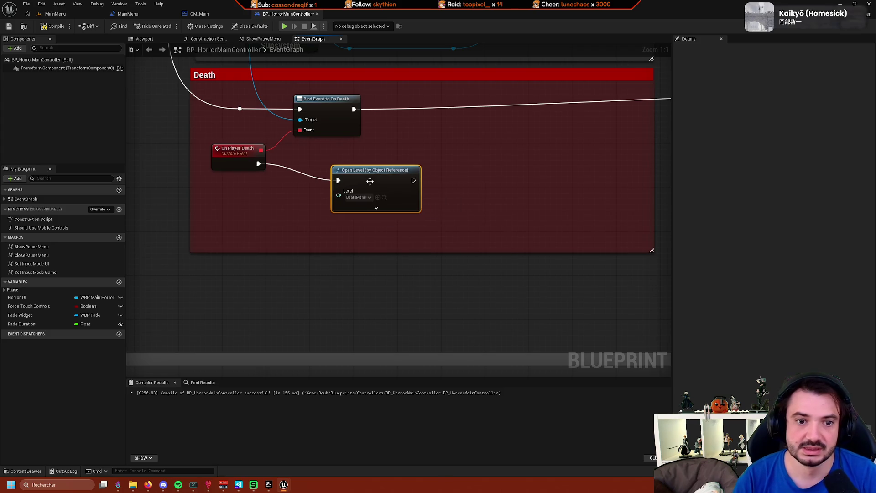
click(53, 27)
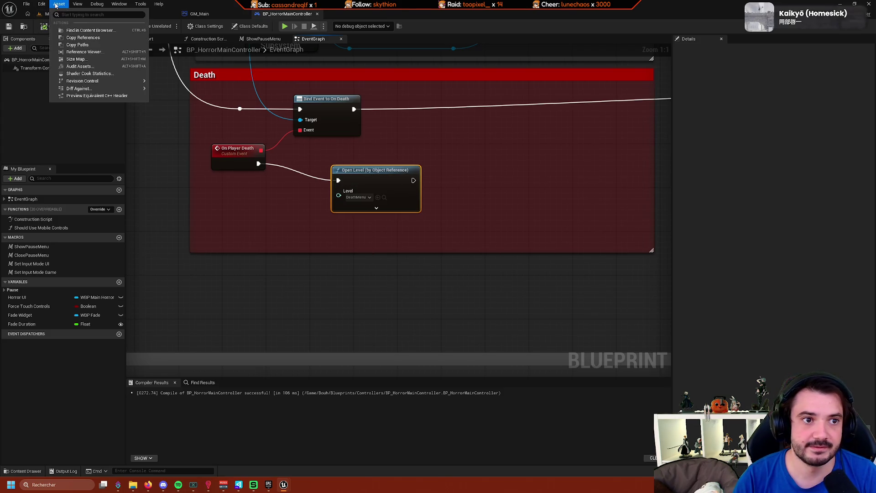
From the MainMenu level, package the project for Windows into the Export folder and view the Output Log.
click(55, 14)
click(119, 5)
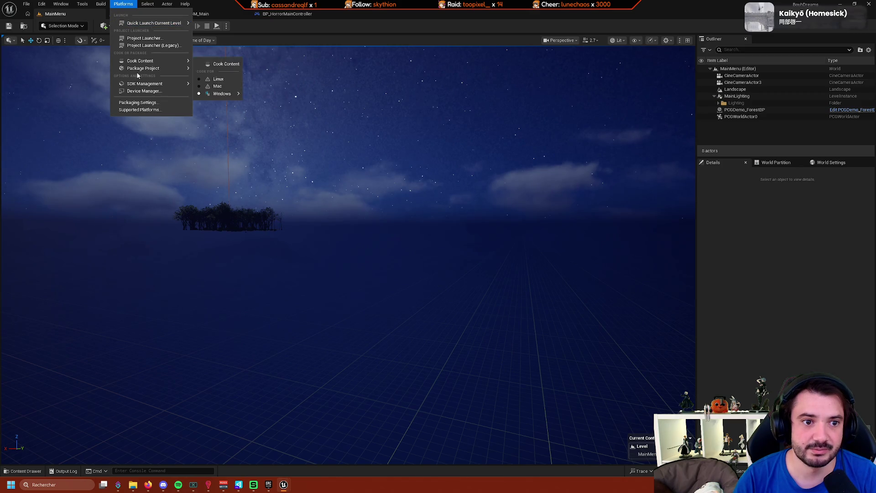
mouse_move(153, 70)
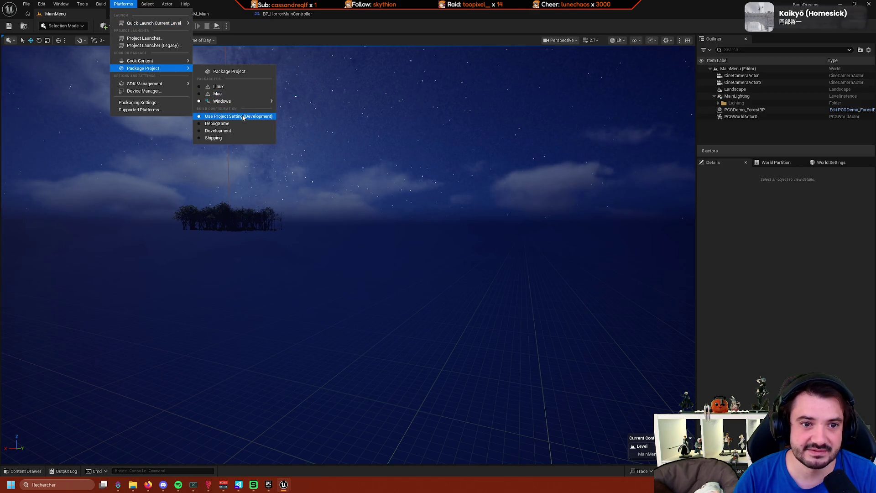
click(229, 72)
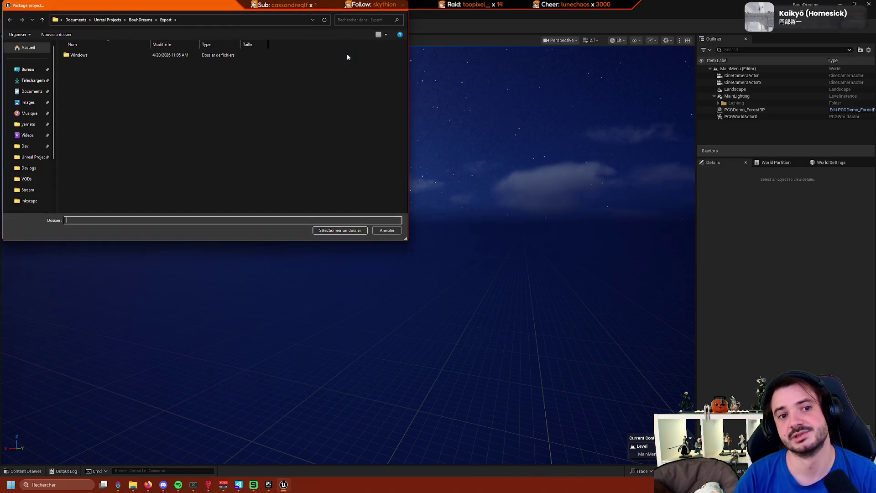
click(336, 229)
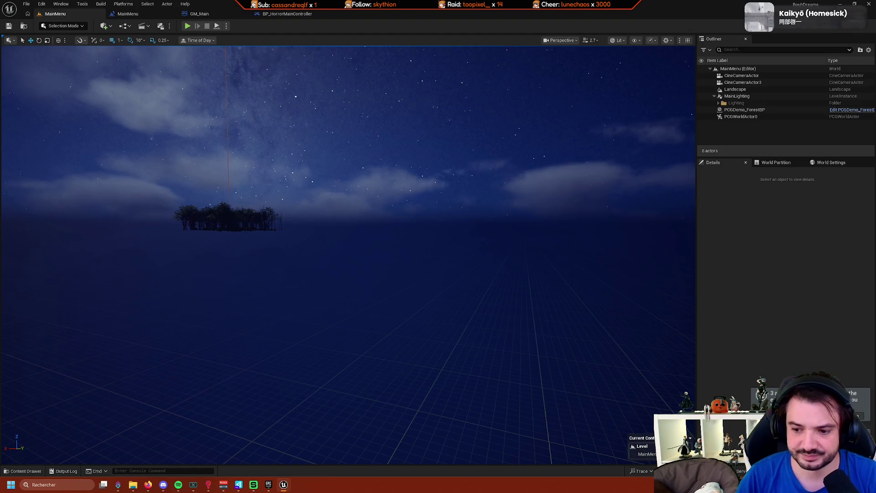
click(817, 414)
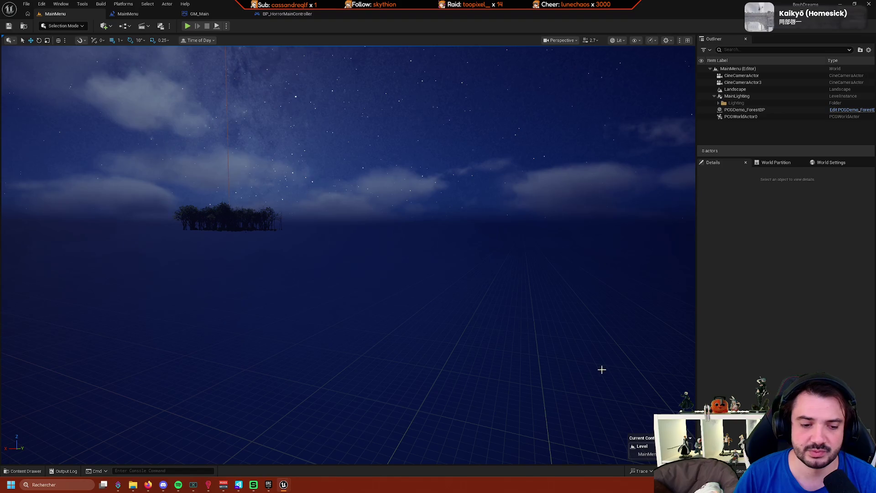
click(64, 472)
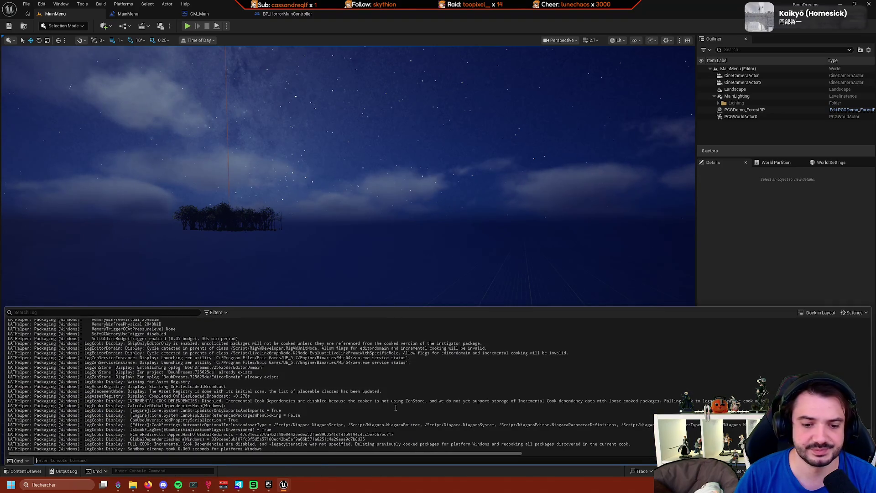
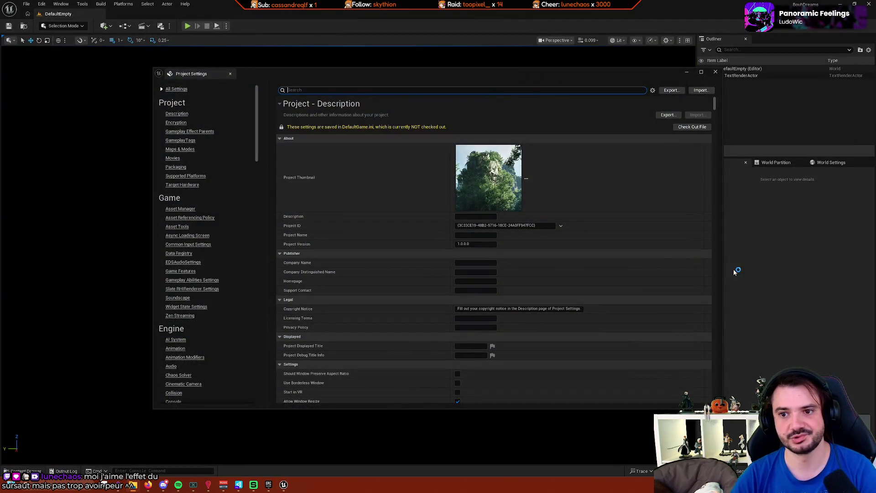
Close the Project Settings window to get back to the editor.
click(716, 71)
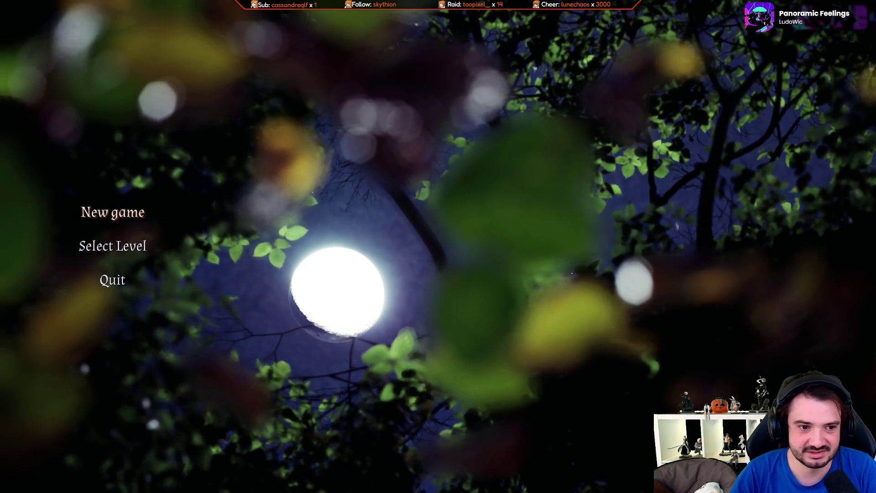
Start a new game from the main menu, then quit from the pause menu to the desktop.
key(Return)
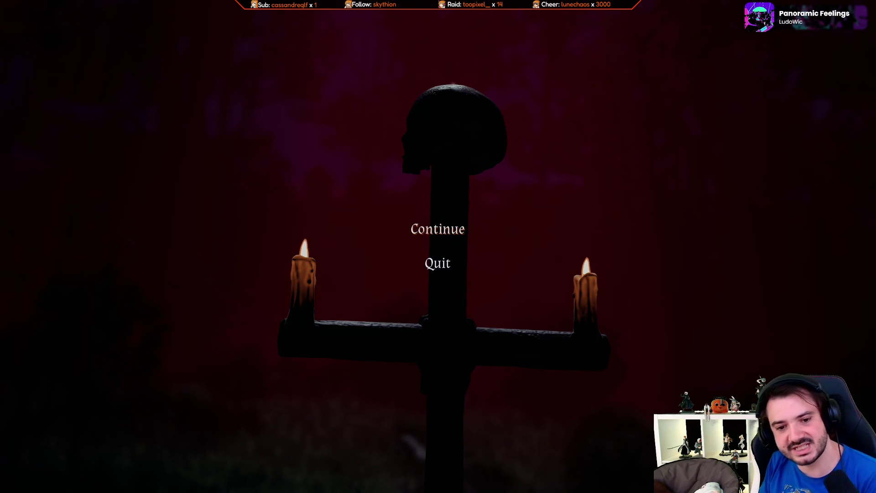
click(442, 264)
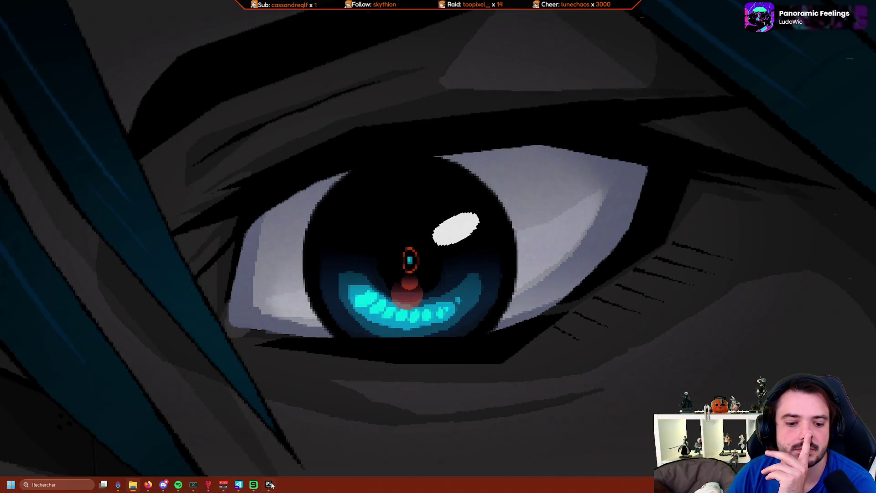
From the Epic Games Launcher, launch the BouhDreams project in the editor.
click(268, 485)
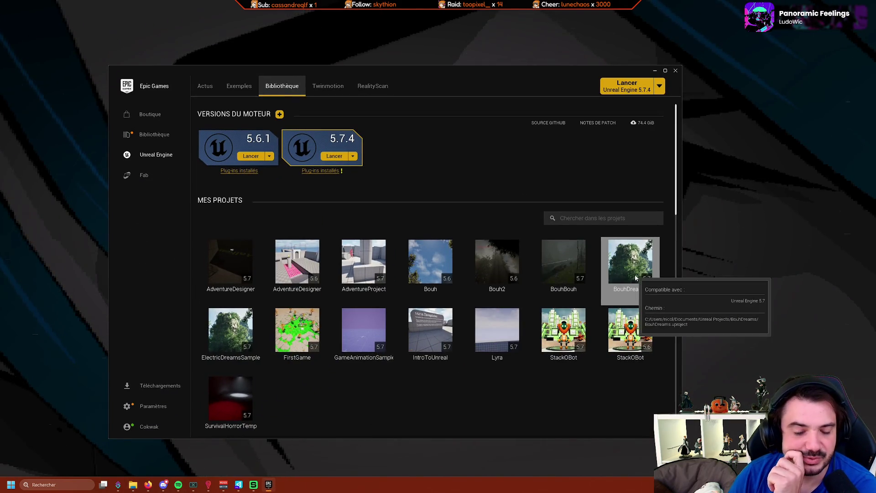
double_click(658, 272)
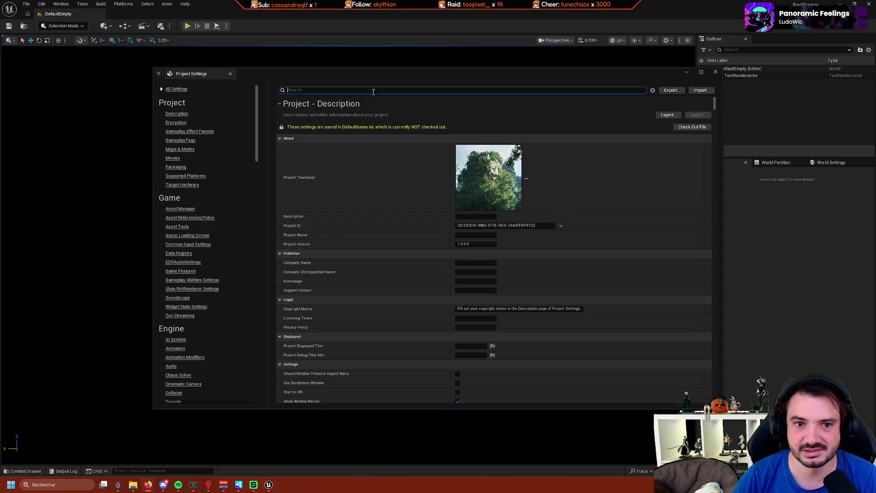
text(load)
key(BackSpace)
key(BackSpace)
key(BackSpace)
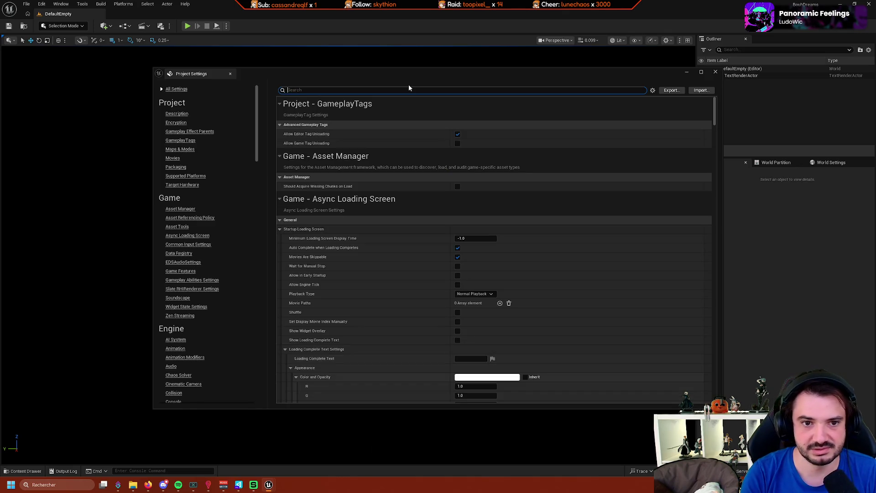
scroll(223, 178, down, 10)
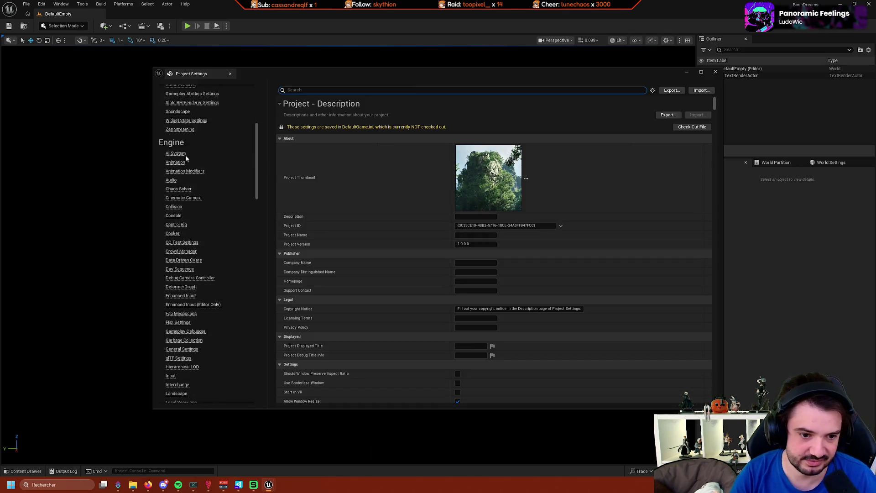
scroll(218, 219, down, 12)
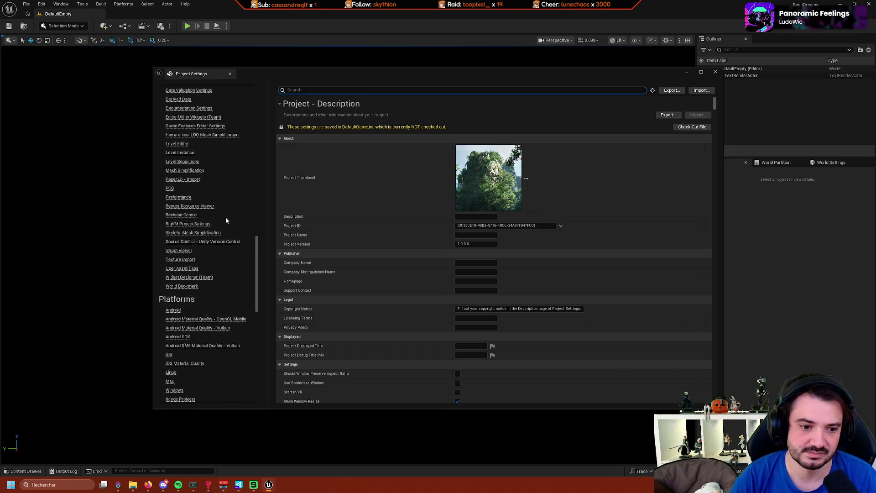
scroll(233, 270, down, 1)
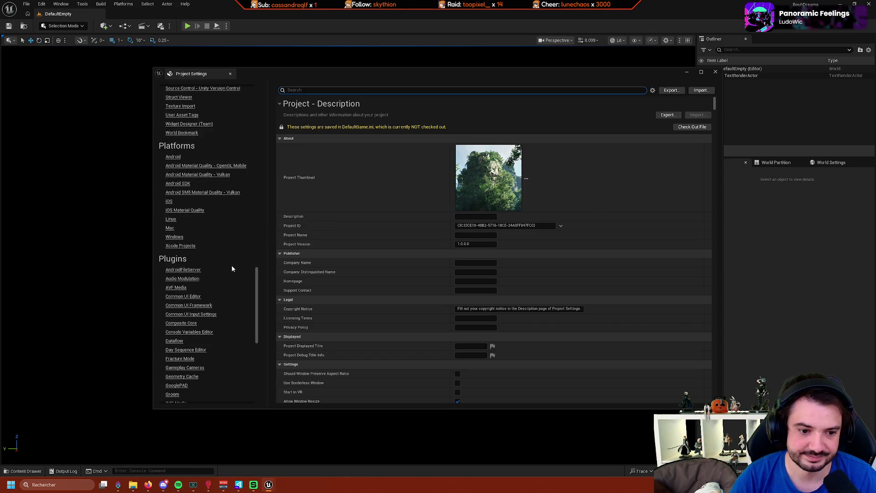
scroll(231, 268, down, 10)
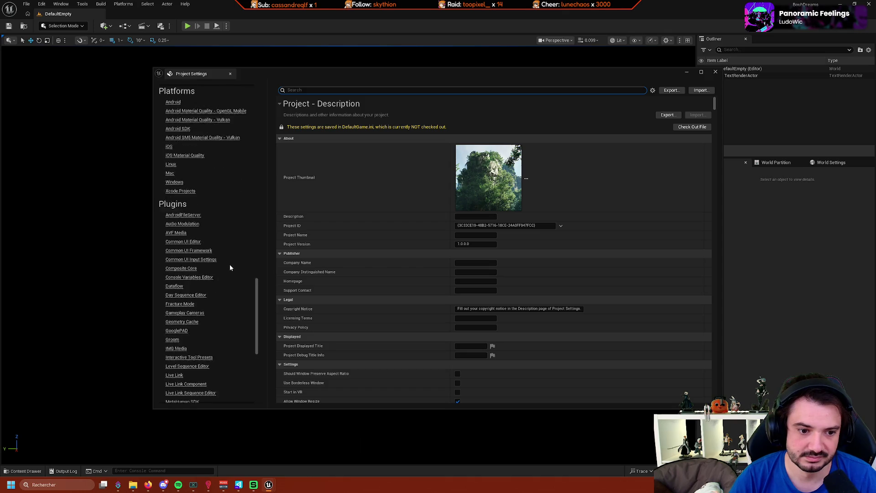
scroll(230, 267, down, 3)
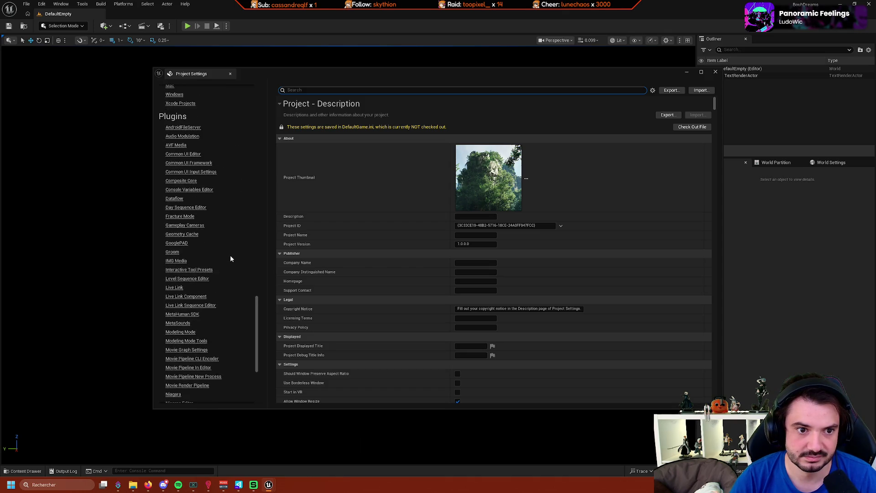
scroll(217, 260, down, 3)
scroll(217, 260, down, 1)
scroll(212, 259, up, 6)
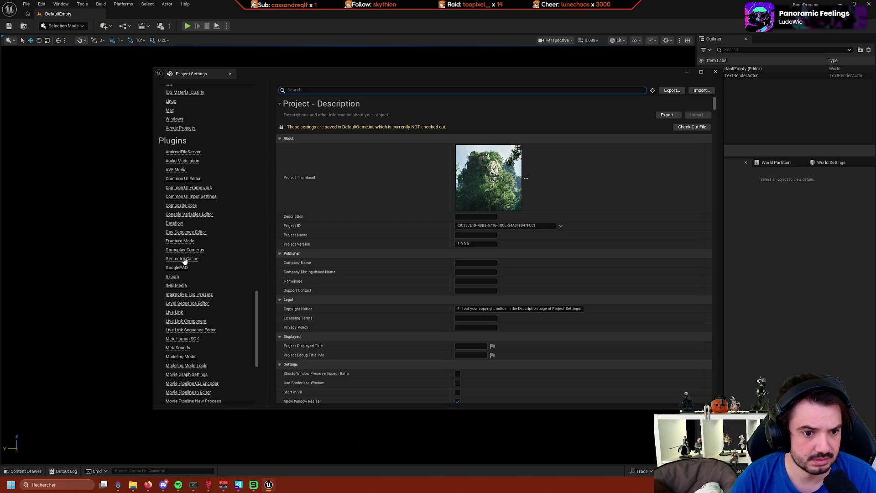
scroll(228, 206, up, 14)
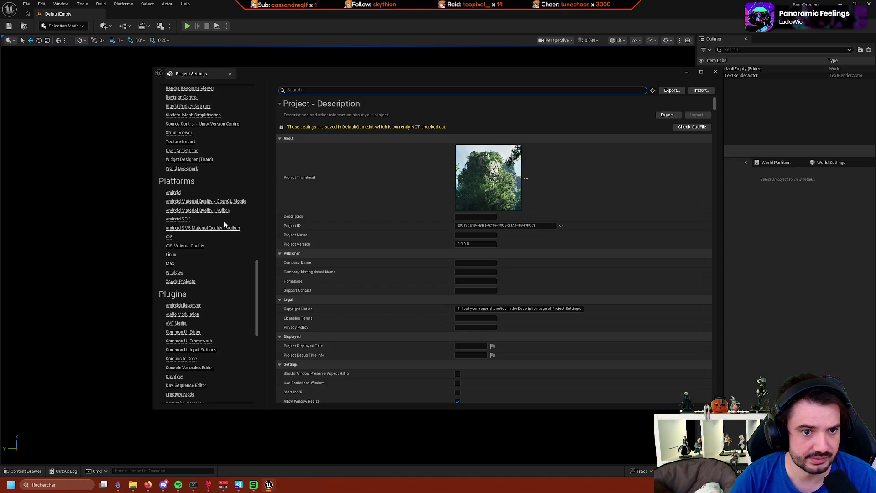
drag(257, 281, 243, 117)
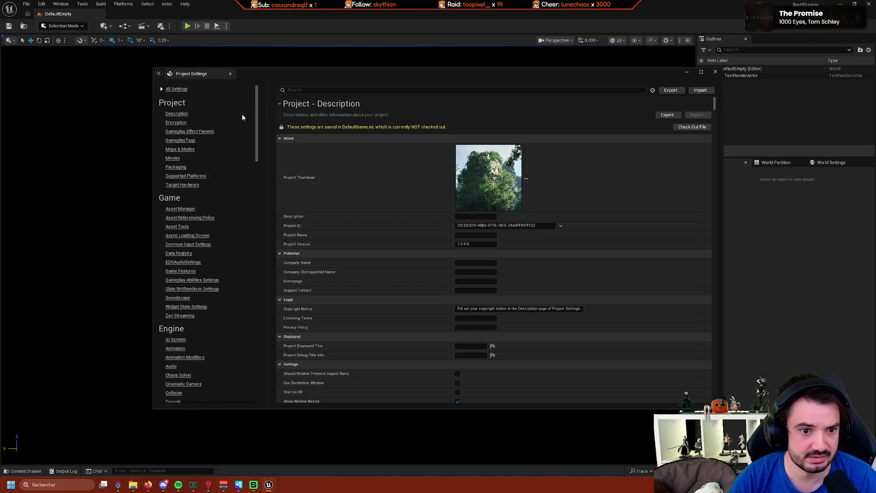
Show Async Loading Screen settings, collapsing Loading Complete Text, Background, Tip Widget and Loading Widget groups.
click(201, 236)
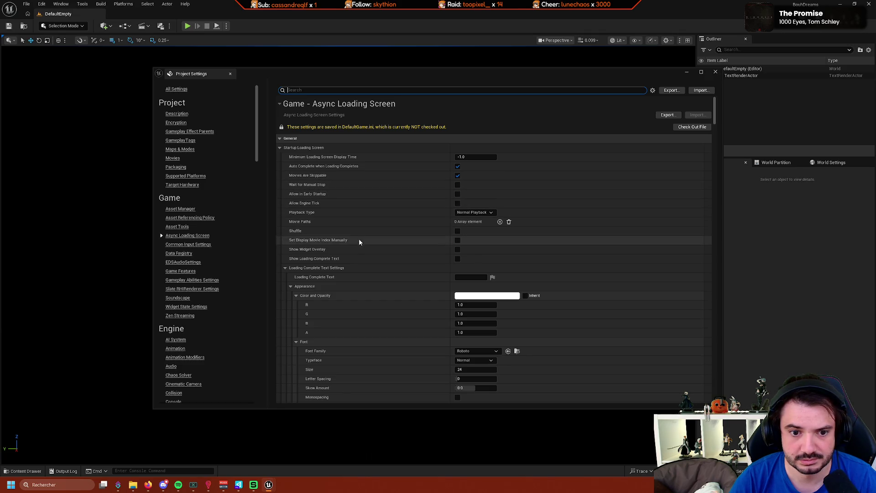
click(284, 268)
click(284, 277)
click(284, 287)
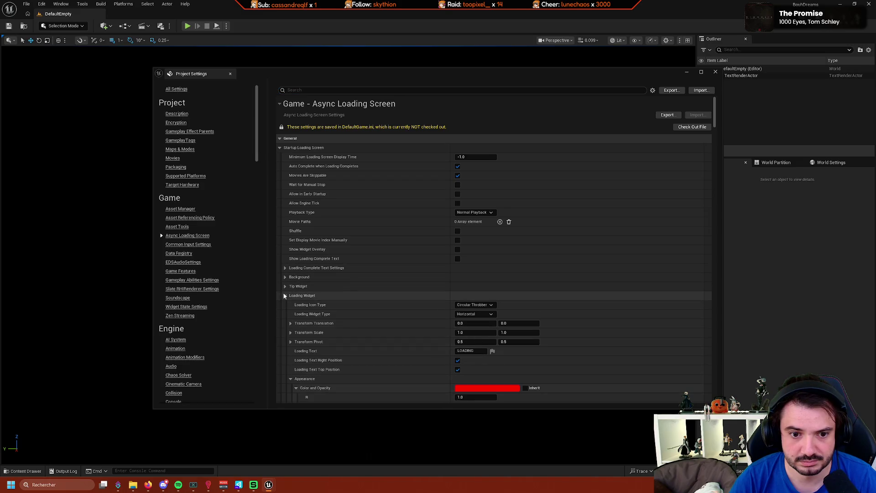
click(284, 296)
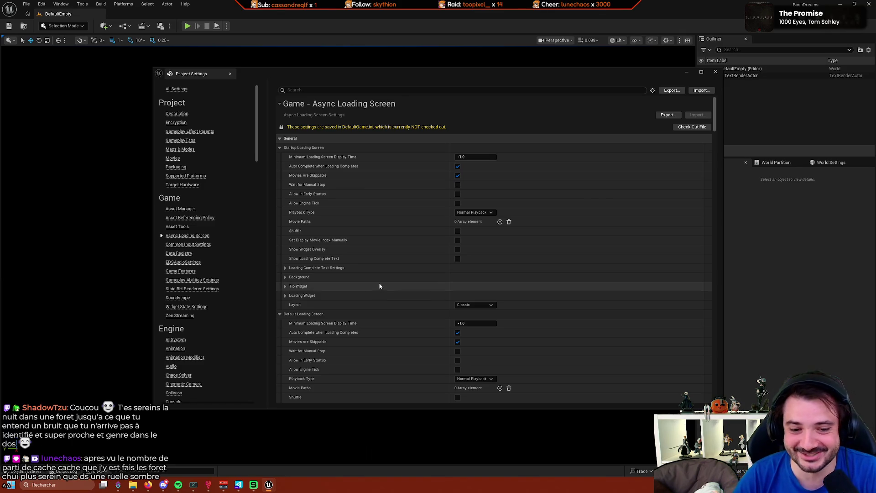
Review the Default Loading Screen options, then close Project Settings.
scroll(386, 292, down, 2)
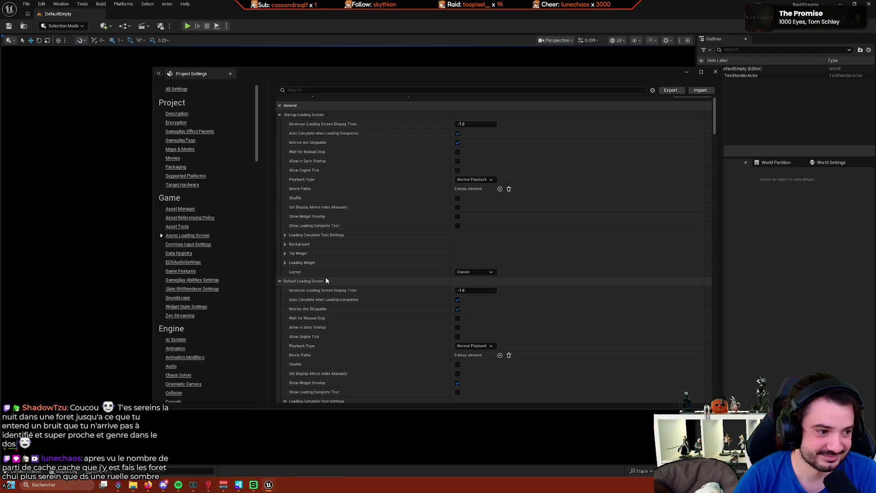
scroll(358, 268, down, 3)
scroll(346, 277, down, 15)
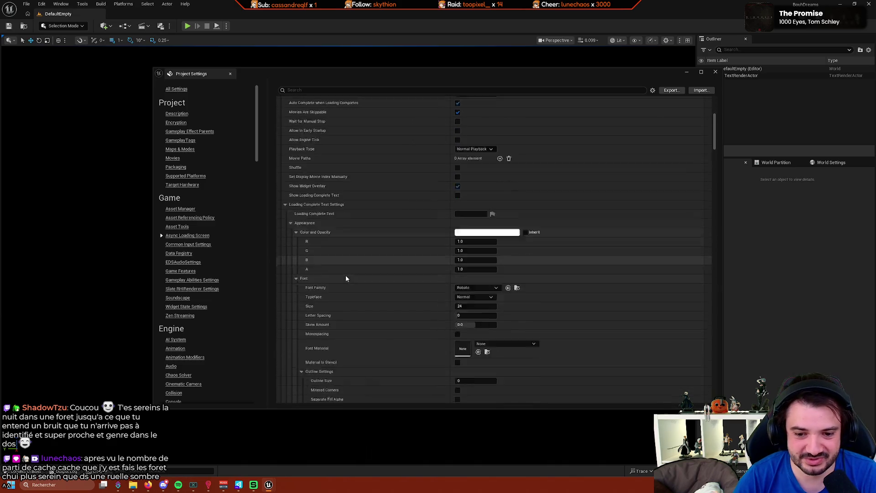
scroll(346, 277, down, 12)
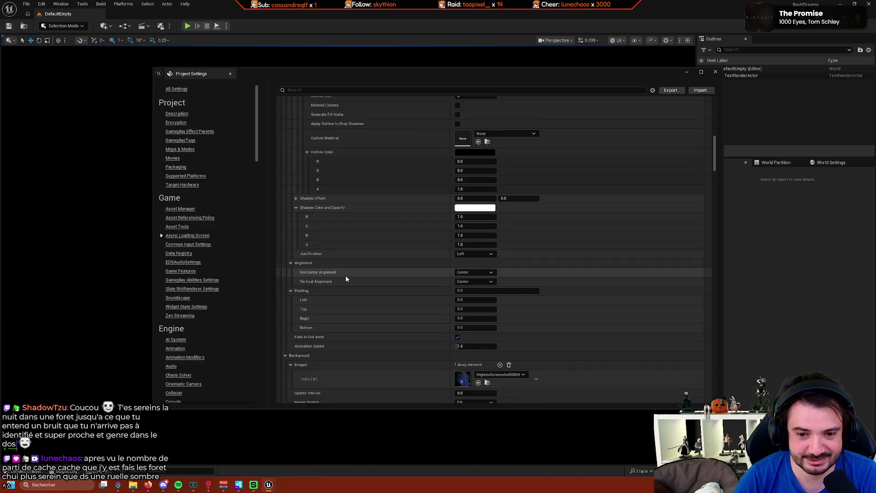
scroll(346, 276, down, 15)
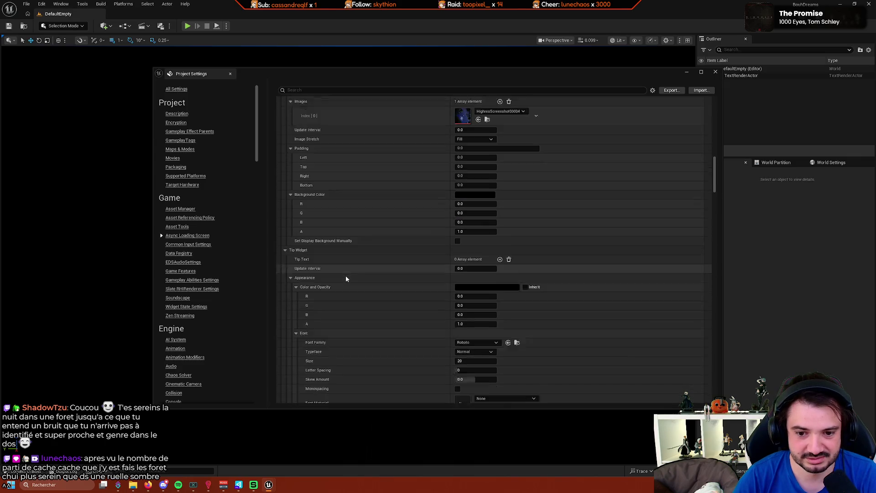
scroll(346, 276, down, 13)
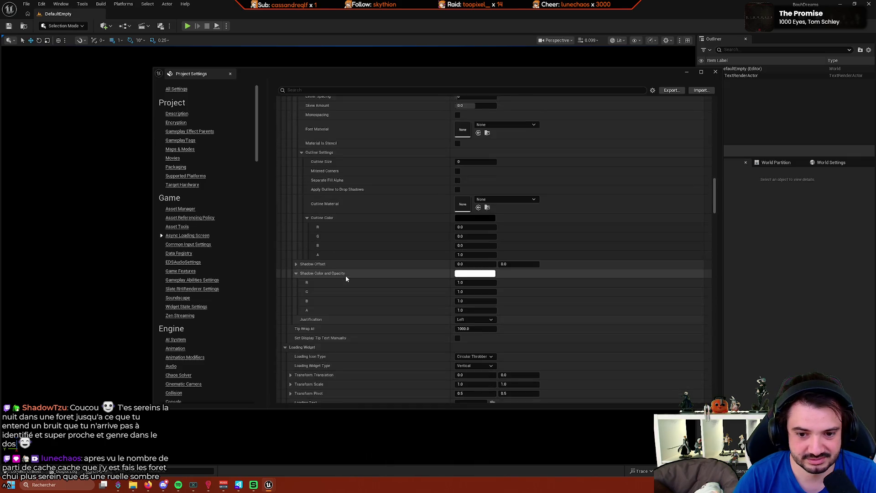
scroll(346, 278, down, 14)
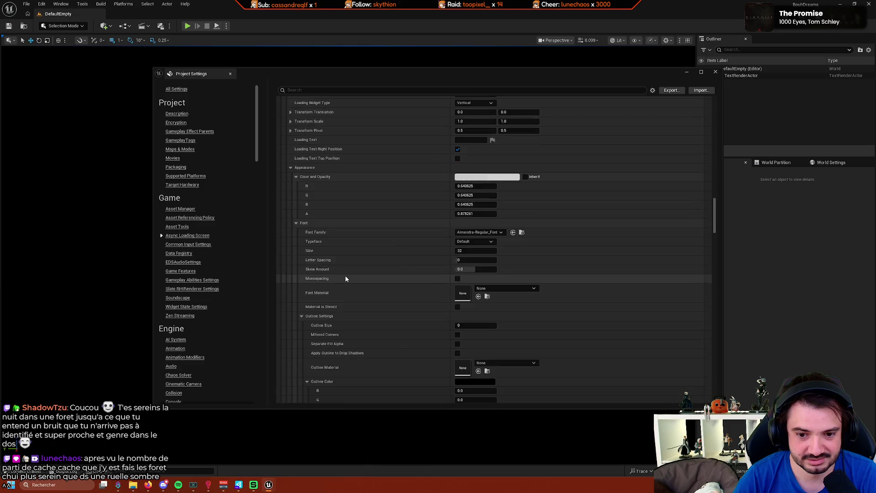
scroll(345, 278, down, 4)
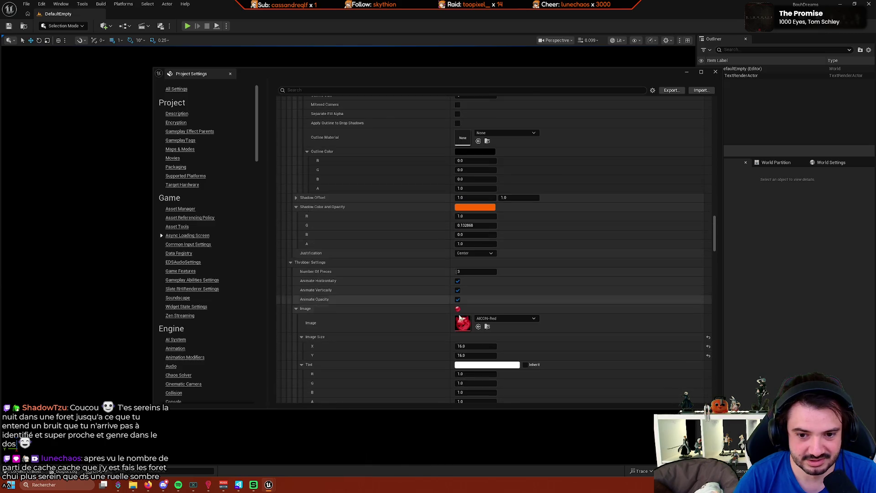
scroll(432, 315, down, 12)
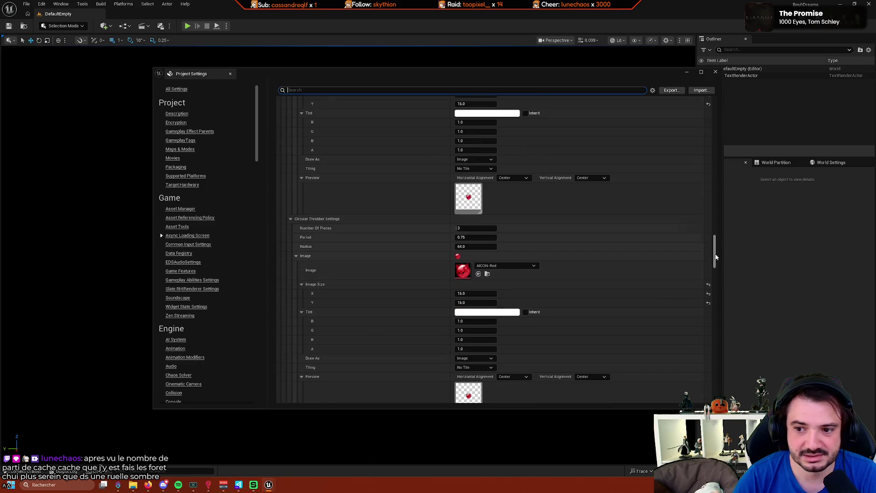
drag(715, 258, 719, 206)
scroll(648, 277, up, 13)
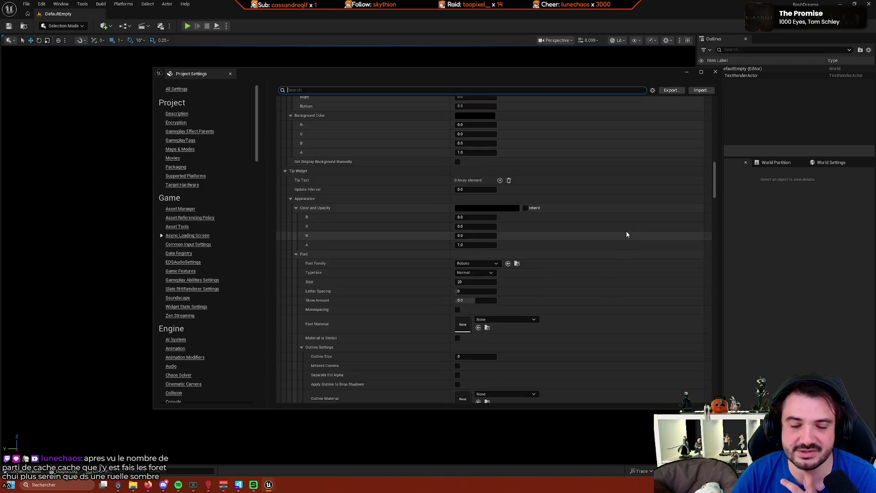
scroll(596, 327, up, 1)
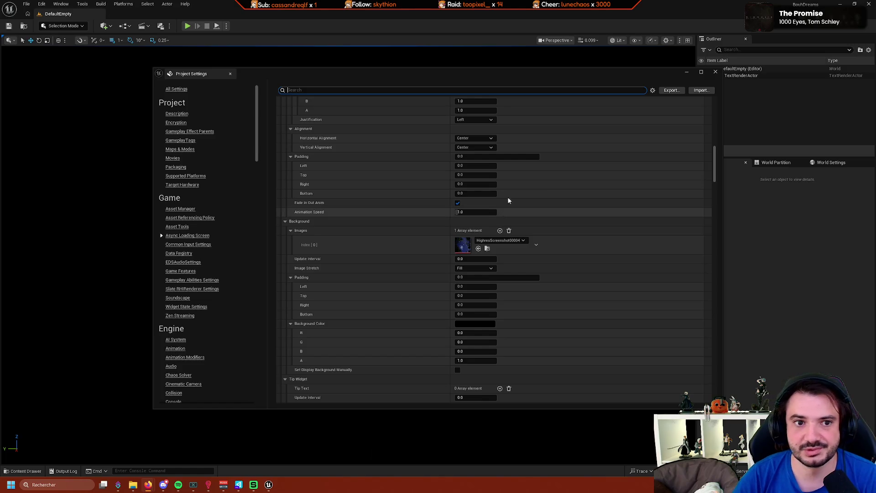
click(716, 72)
Open the GM_Main game mode blueprint from the Blueprints folder.
click(25, 471)
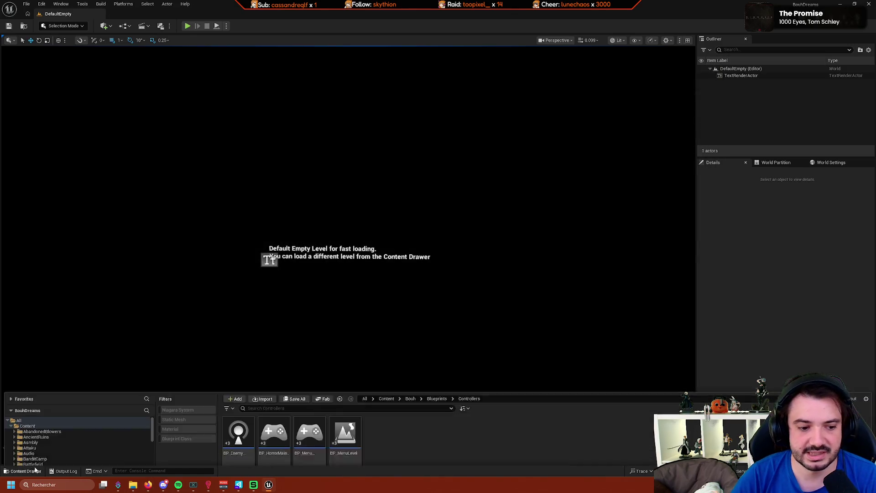
click(73, 392)
click(68, 380)
click(66, 375)
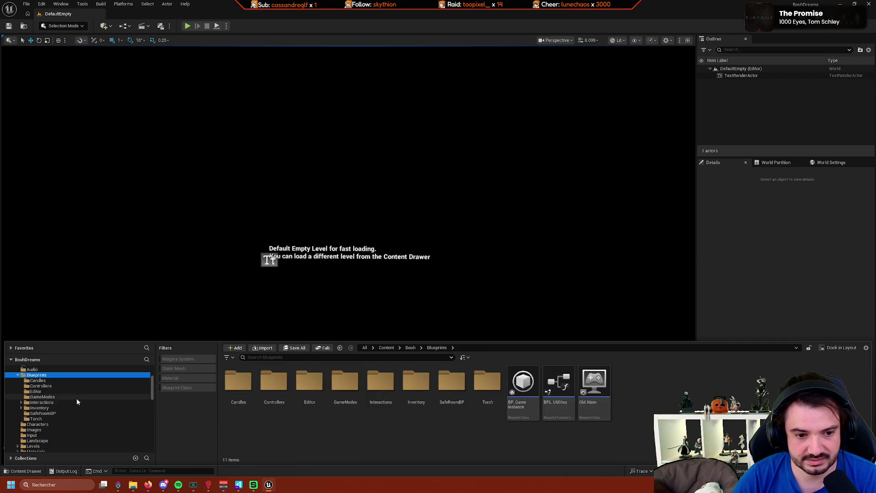
scroll(83, 408, up, 2)
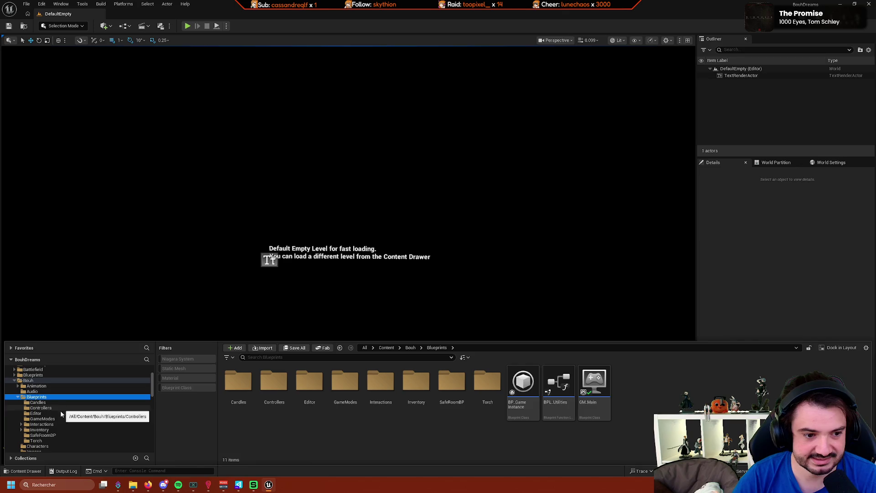
double_click(609, 410)
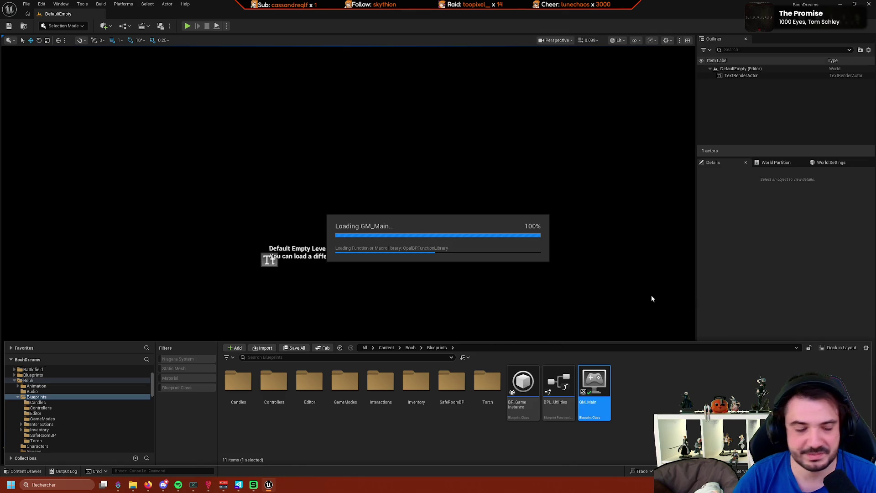
scroll(297, 256, down, 3)
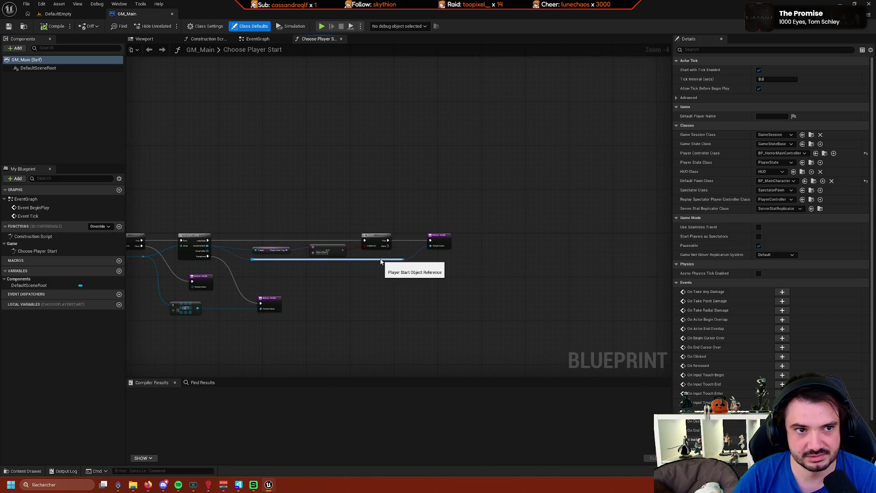
Open BP_HorrorMainController from the Controllers folder and centre its EventGraph on the Death section.
click(26, 471)
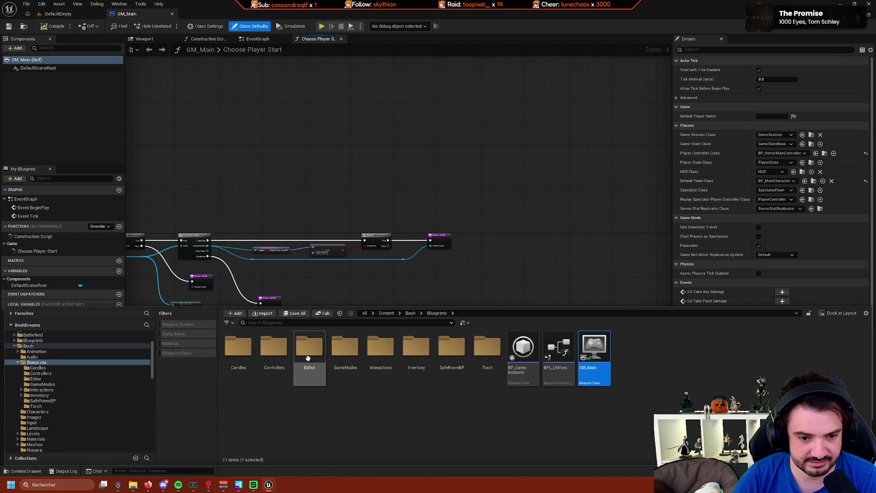
double_click(264, 350)
double_click(264, 351)
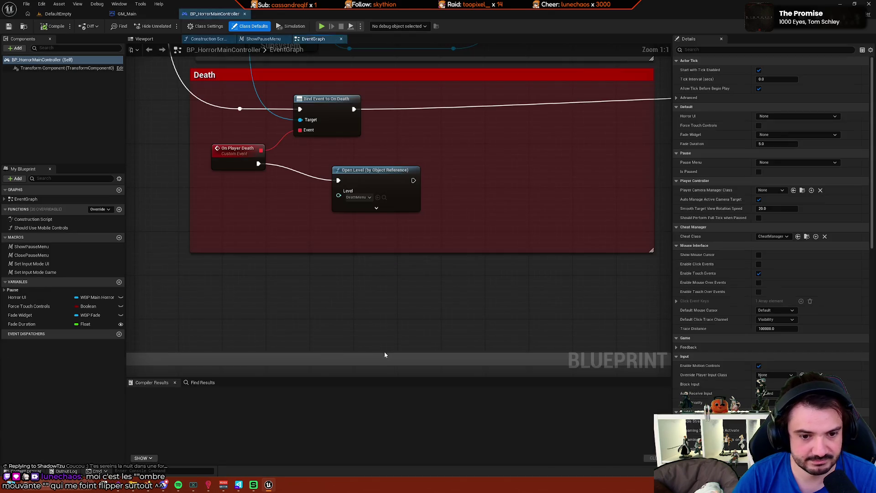
scroll(303, 333, down, 3)
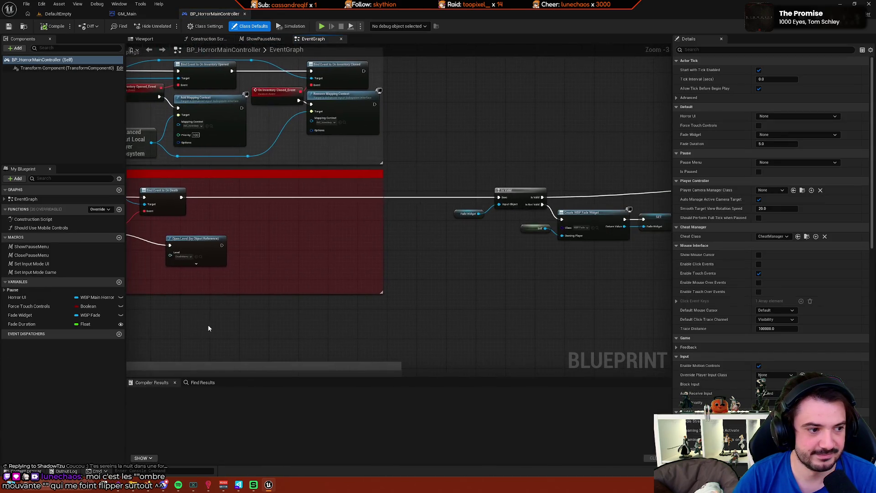
scroll(394, 345, down, 2)
scroll(561, 306, up, 4)
scroll(561, 310, down, 3)
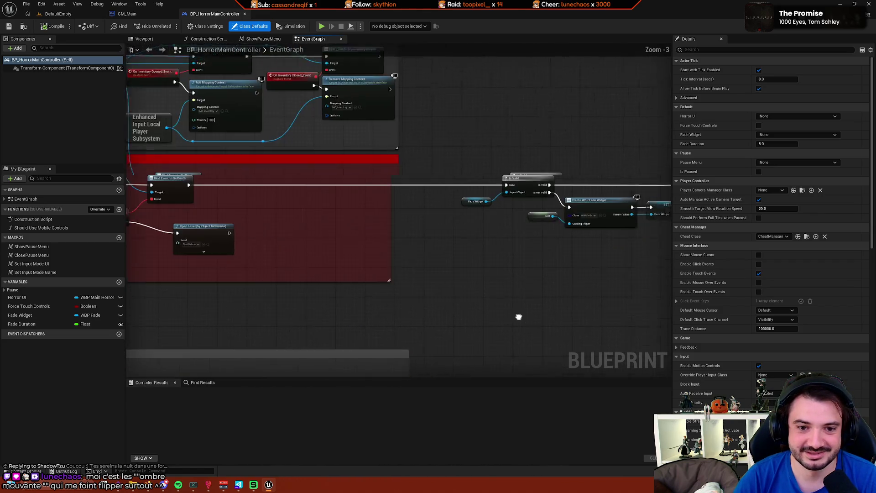
scroll(475, 316, up, 6)
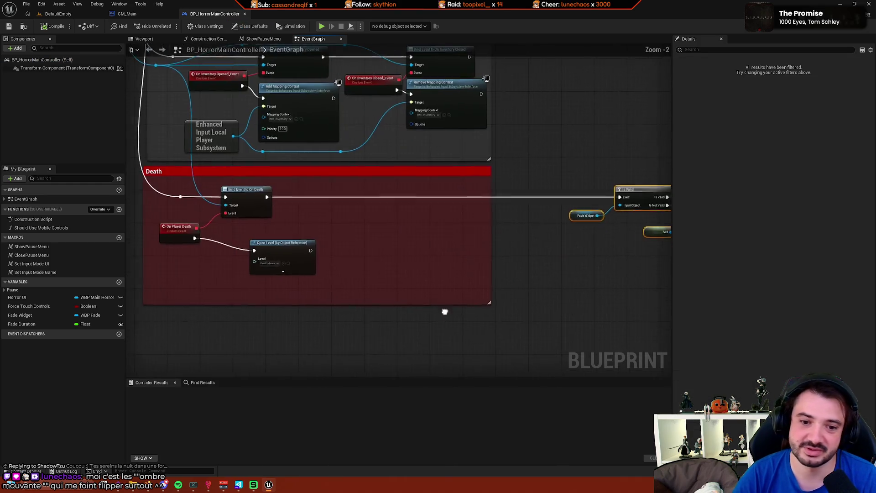
drag(382, 315, 370, 307)
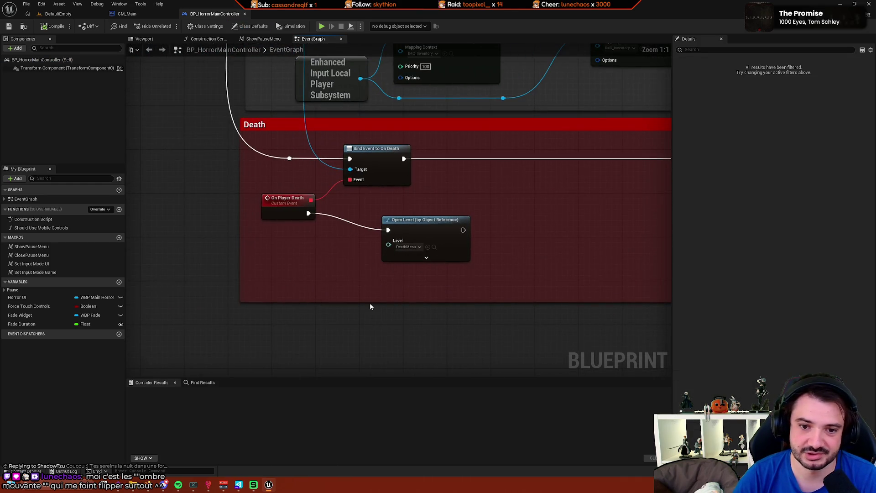
Add a Set Display Background Index node found by searching 'loading'.
right_click(344, 268)
text(loadi)
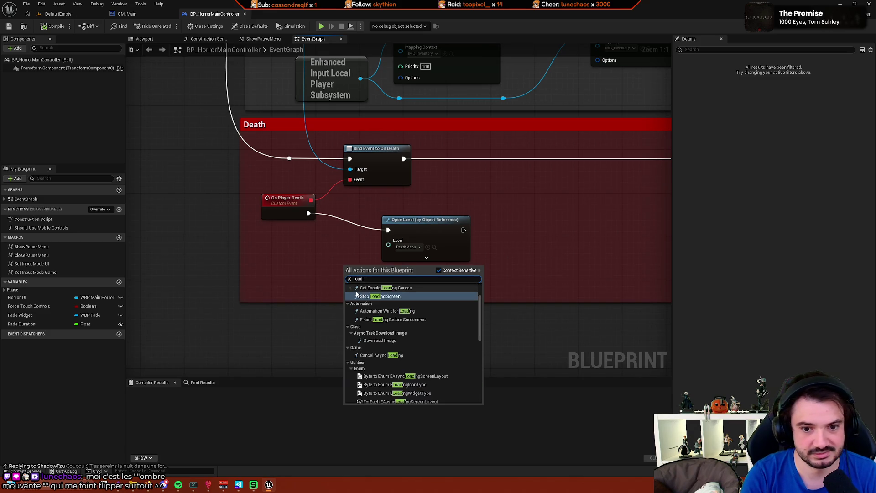
scroll(402, 315, up, 2)
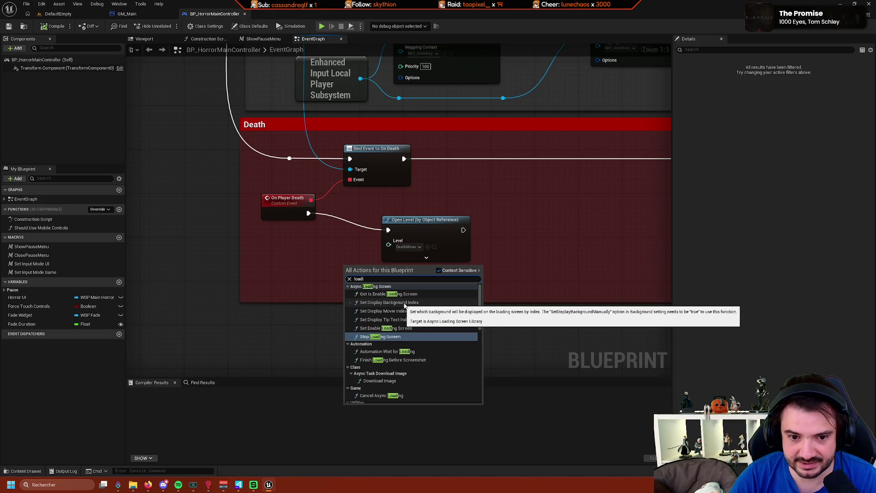
click(416, 305)
Wire Set Display Background Index between On Player Death and Open Level, then compile the controller.
drag(417, 313, 362, 323)
drag(336, 249, 439, 248)
mouse_move(336, 289)
mouse_down()
mouse_move(341, 256)
mouse_move(431, 241)
mouse_up()
drag(327, 250, 344, 233)
drag(254, 224, 317, 241)
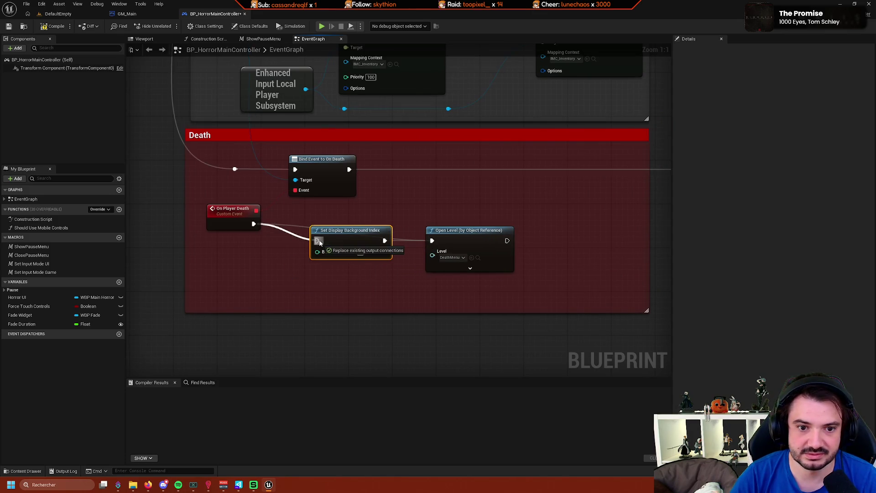
scroll(390, 284, down, 5)
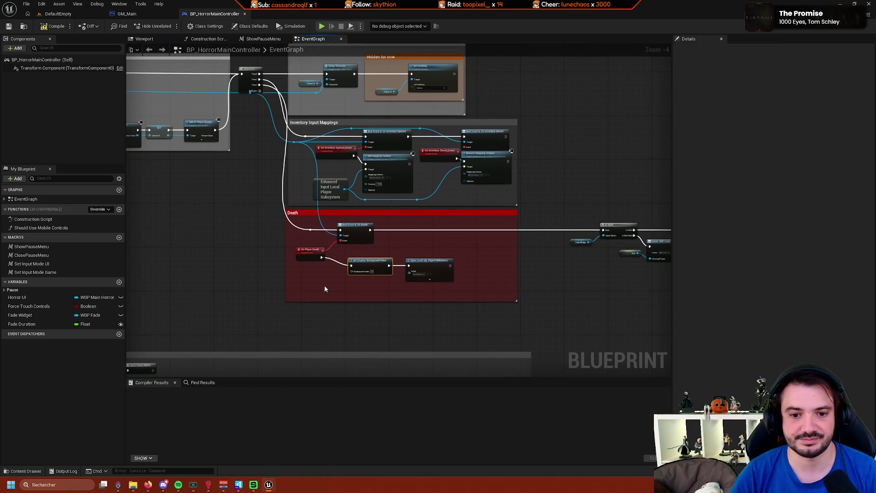
click(55, 27)
click(41, 4)
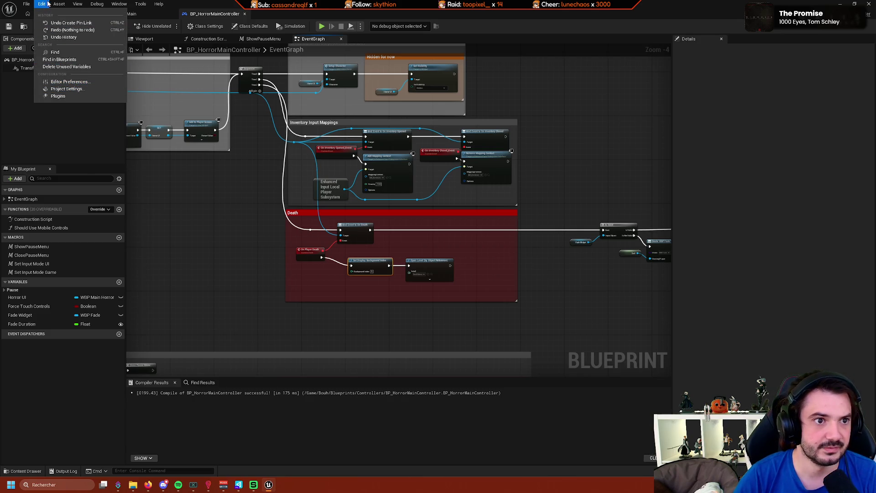
Open Project Settings > Async Loading Screen, expand Startup Loading Screen > Background, and filter to background entries.
click(134, 102)
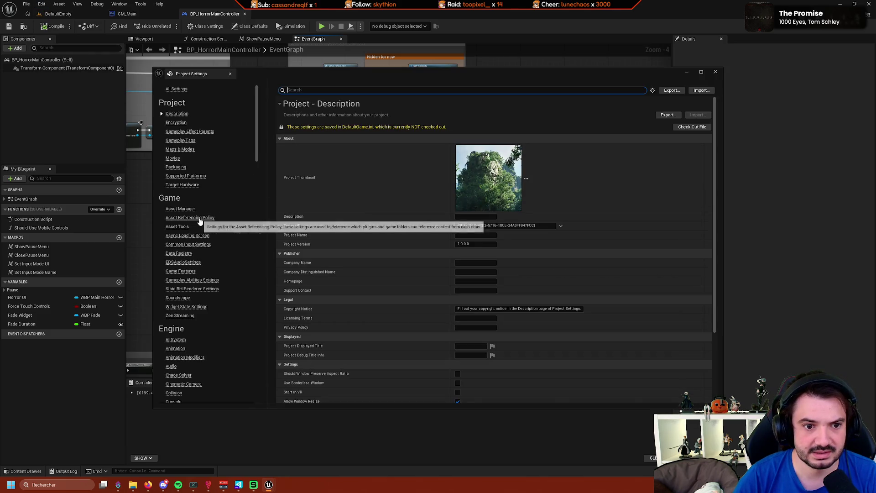
click(201, 236)
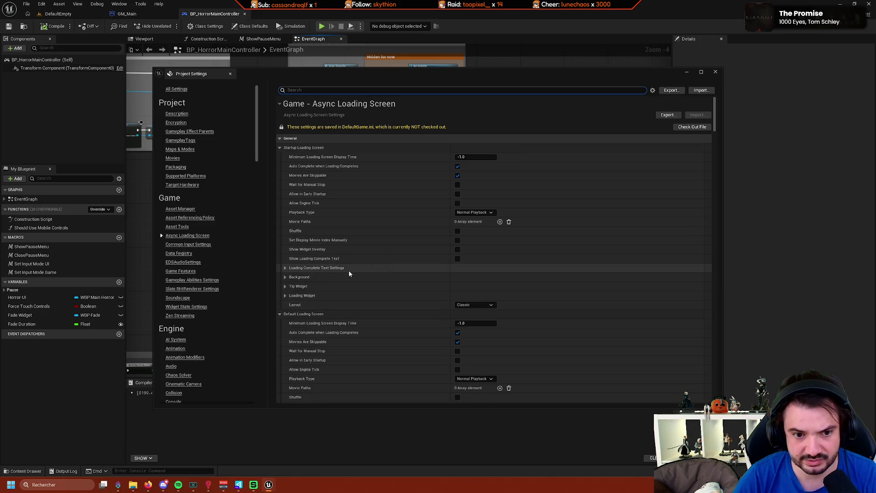
click(285, 277)
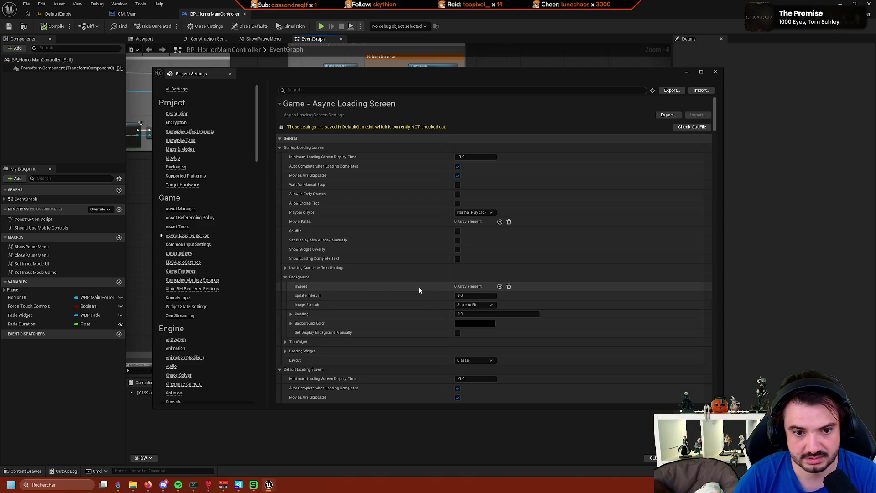
scroll(419, 290, down, 2)
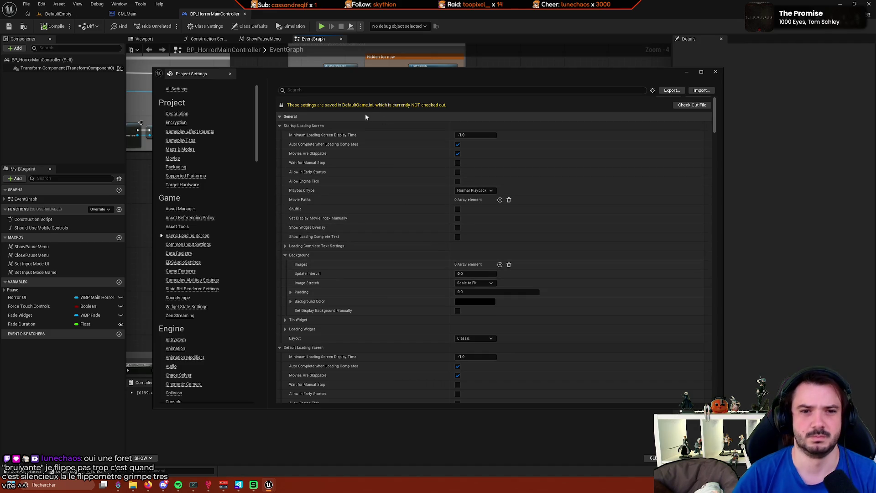
click(360, 93)
text(back)
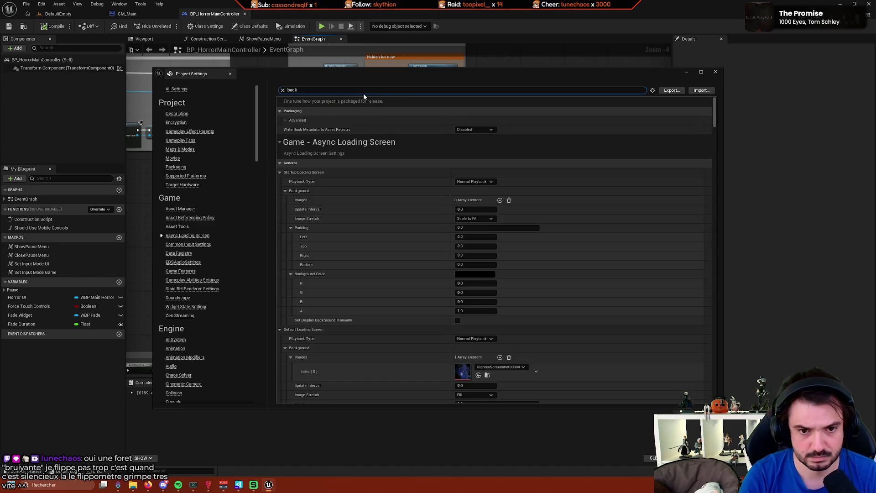
text(ground)
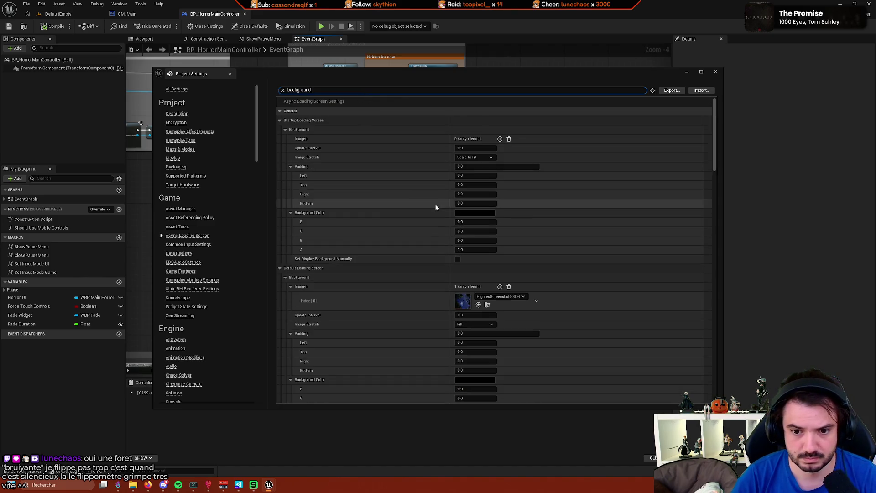
scroll(435, 204, down, 3)
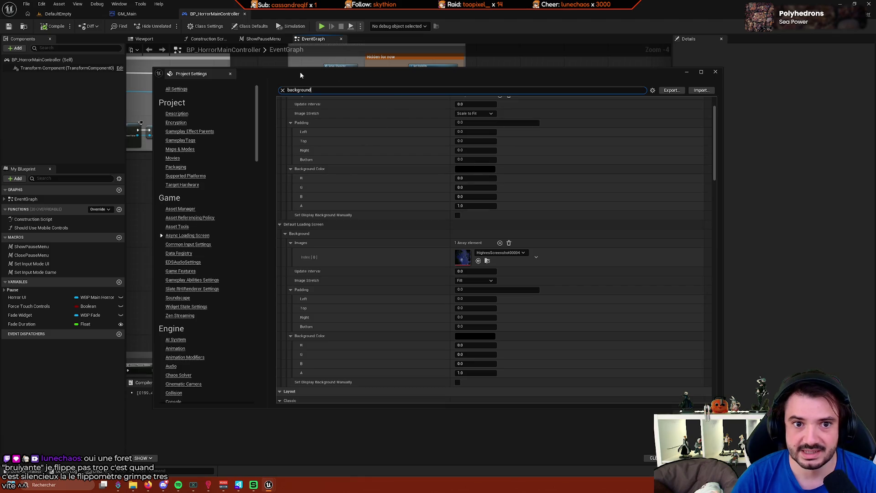
click(282, 90)
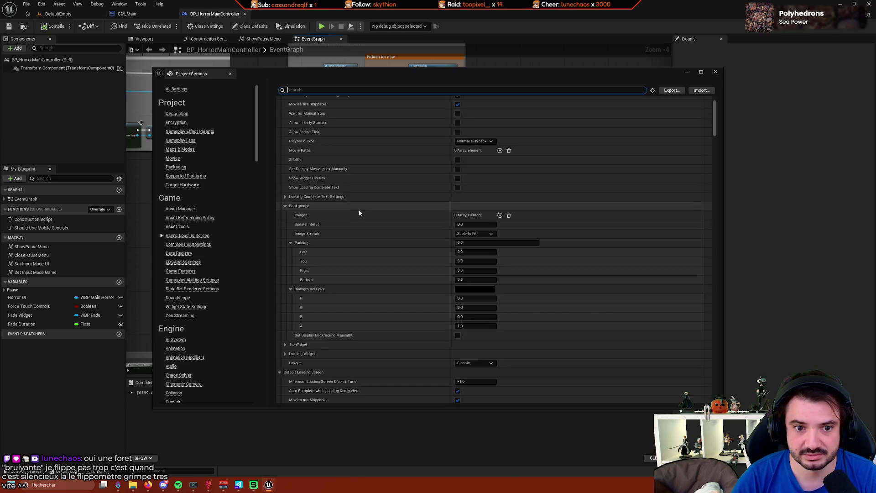
scroll(357, 214, down, 4)
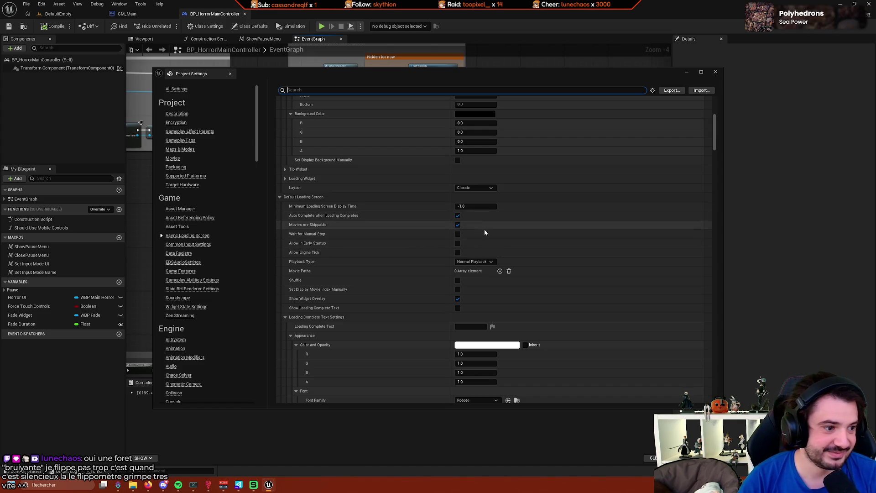
scroll(501, 230, down, 1)
scroll(456, 240, down, 1)
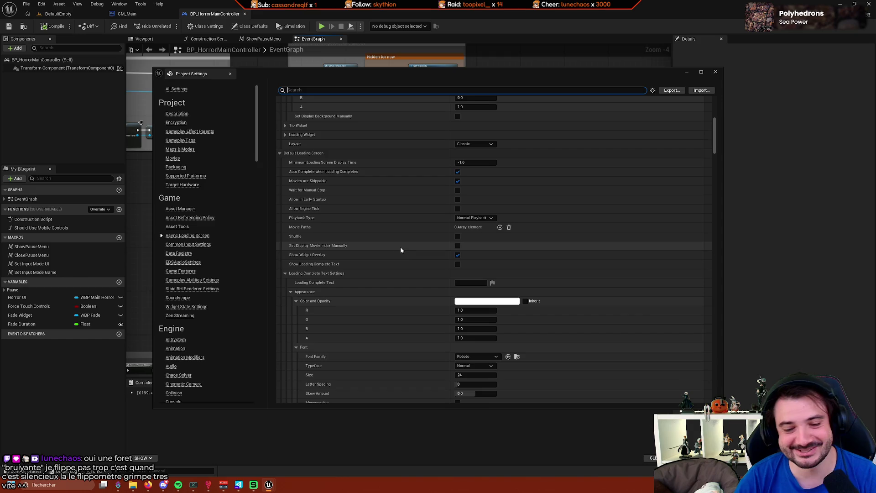
scroll(350, 247, down, 4)
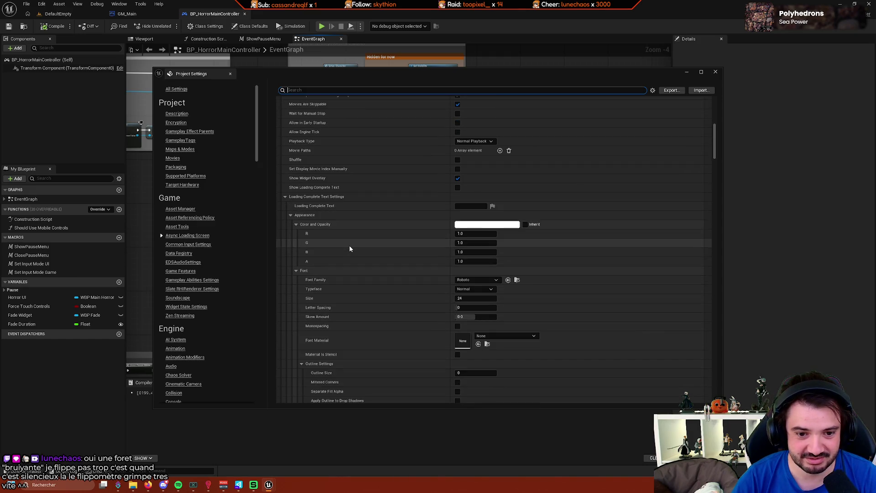
scroll(350, 247, down, 1)
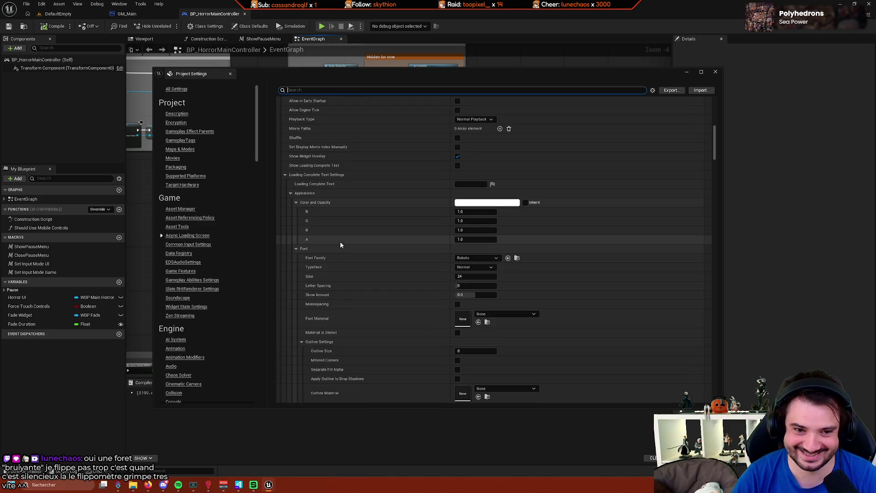
click(289, 194)
click(291, 193)
click(296, 202)
click(296, 211)
click(297, 230)
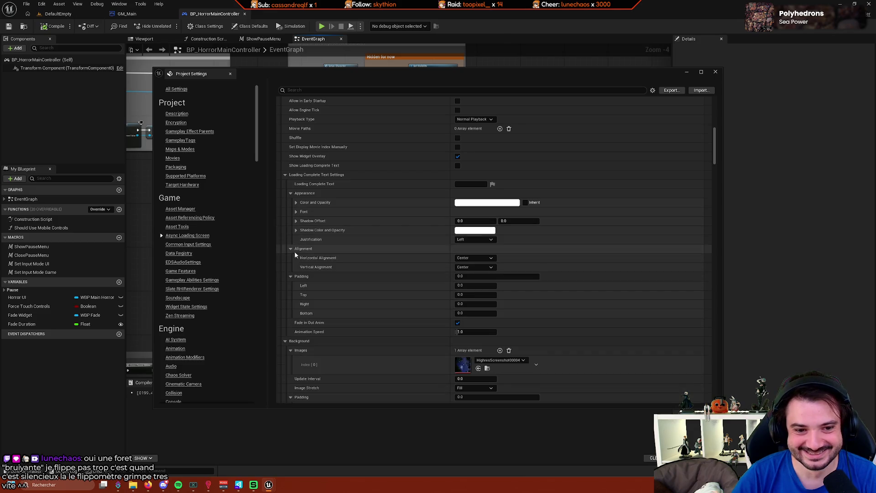
scroll(320, 274, down, 3)
scroll(334, 292, down, 1)
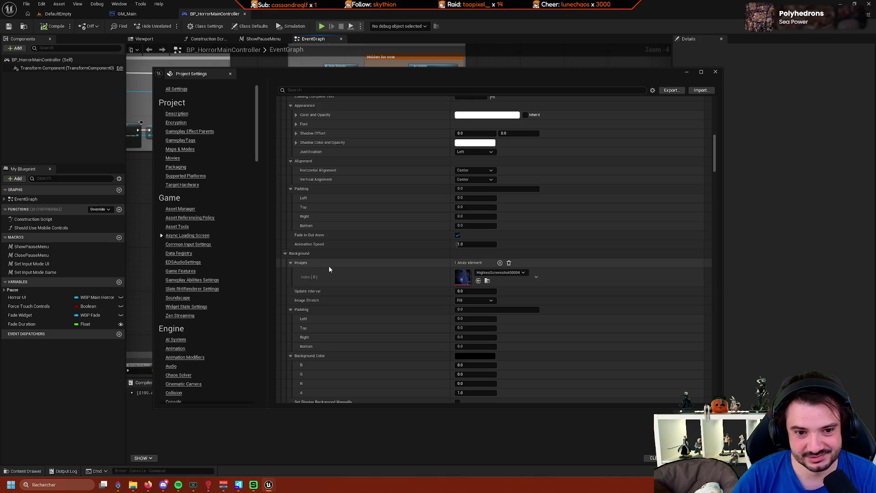
scroll(354, 287, up, 11)
scroll(364, 292, up, 11)
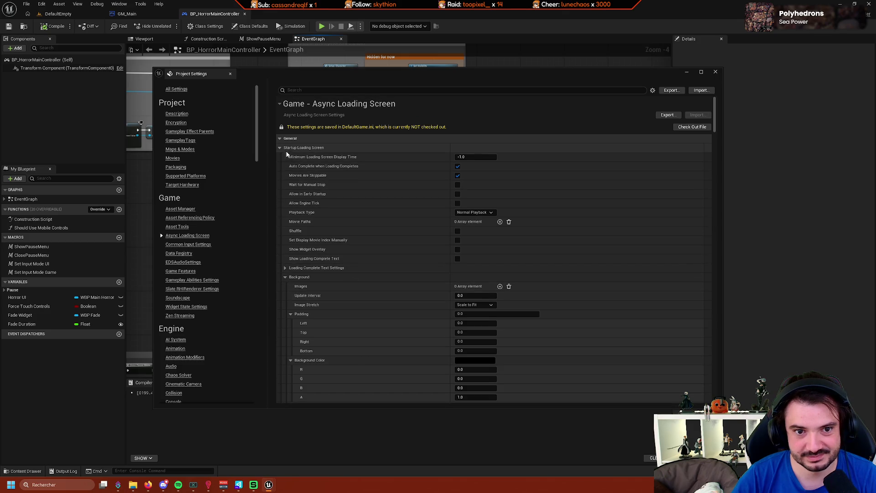
Add a second background image slot to the default loading screen, then close Project Settings.
click(279, 148)
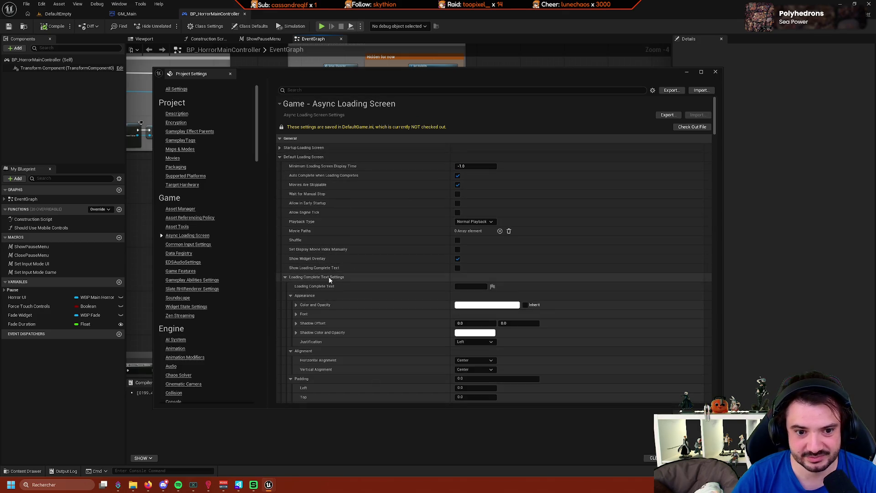
scroll(346, 289, down, 3)
scroll(360, 290, down, 5)
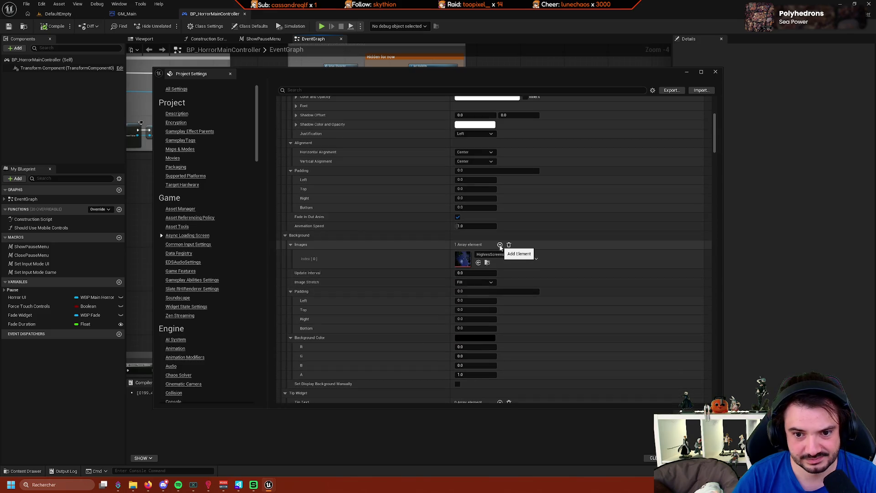
click(500, 246)
click(500, 274)
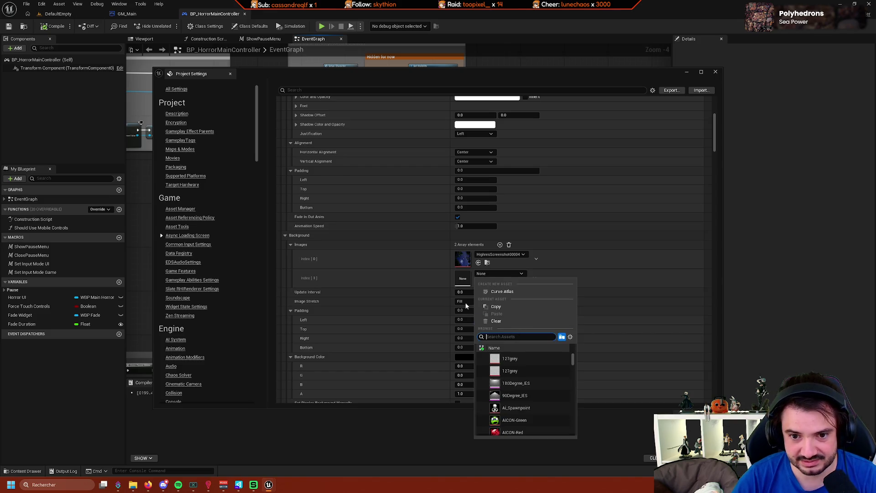
click(404, 278)
click(716, 72)
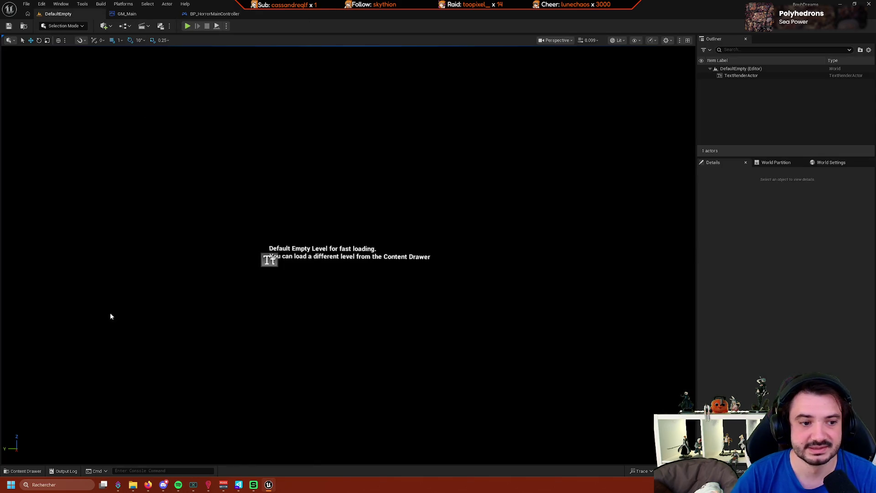
click(26, 472)
Browse to the Bouh Levels folder and open the DeathMenu level.
click(72, 430)
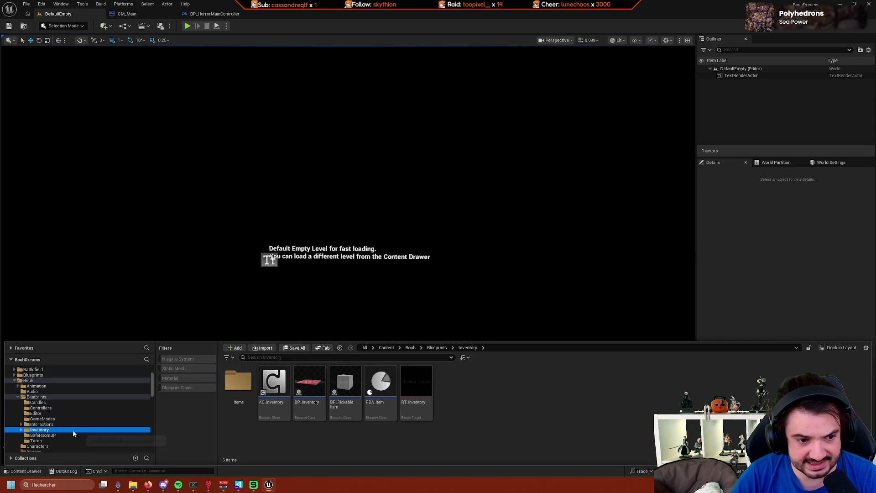
scroll(73, 426, down, 2)
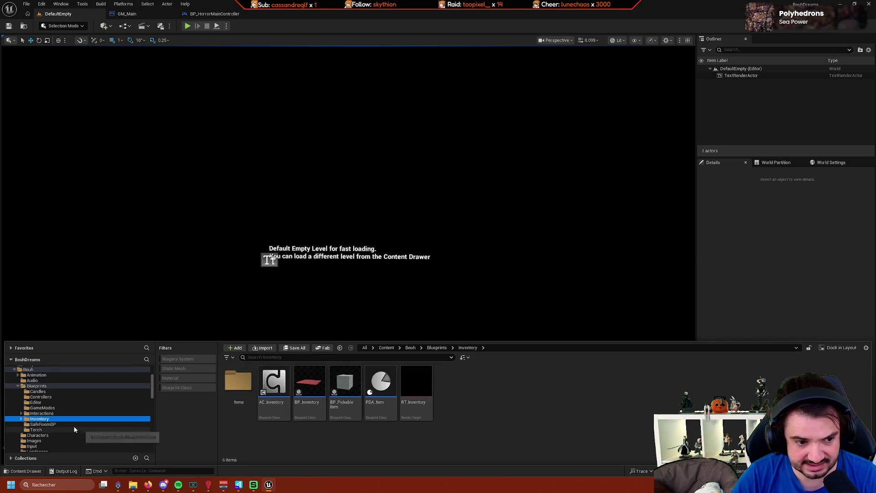
scroll(54, 430, down, 1)
click(45, 435)
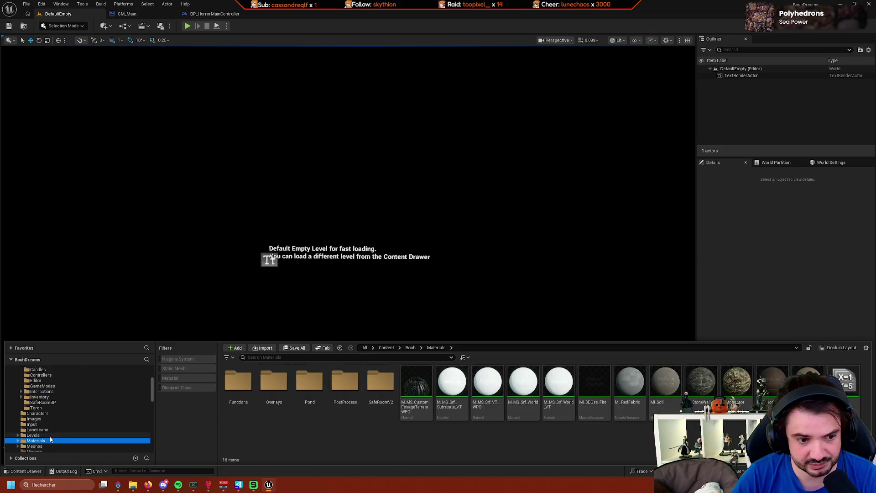
scroll(247, 429, down, 1)
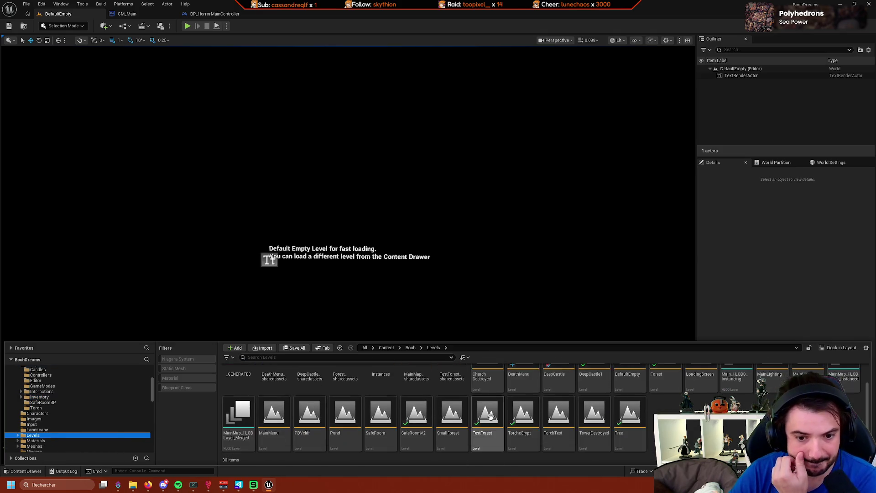
scroll(488, 425, up, 1)
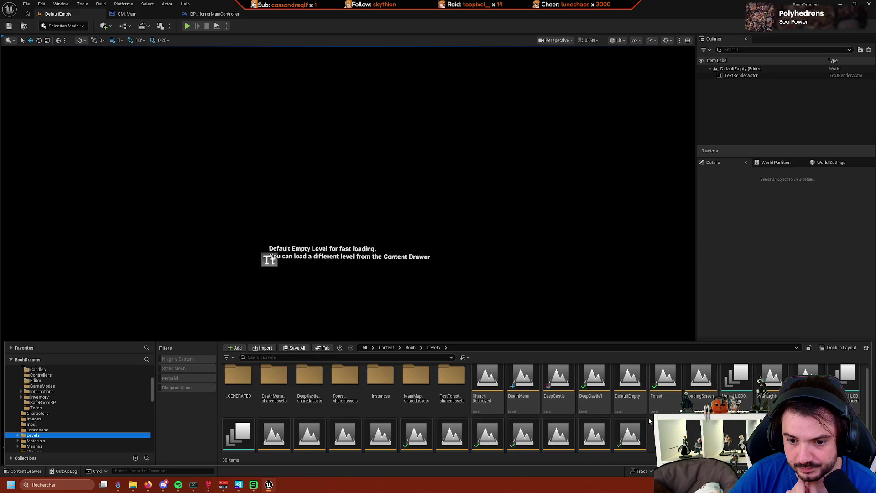
click(513, 402)
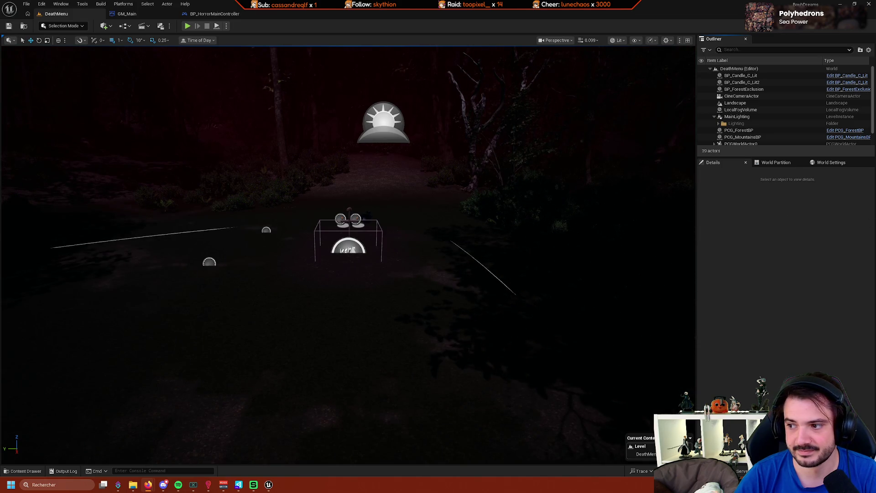
Switch the viewport to the DeathMenu scene's CineCameraActor view.
drag(431, 189, 405, 195)
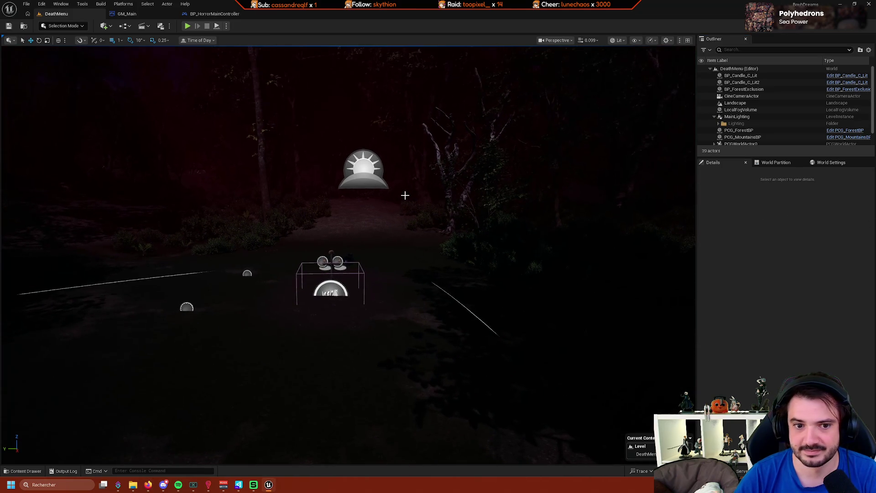
click(557, 40)
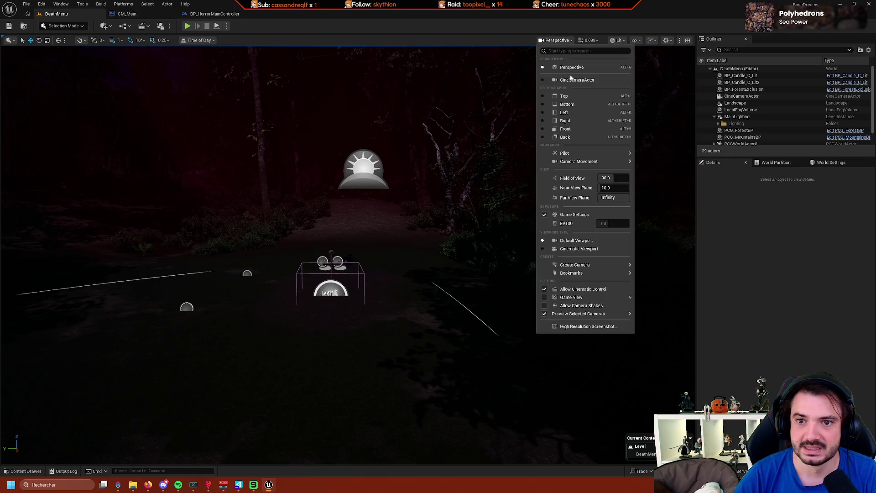
click(573, 80)
Run 'HighResShot 2560x1440' in the console to capture the candle scene.
click(133, 471)
text(HighRes)
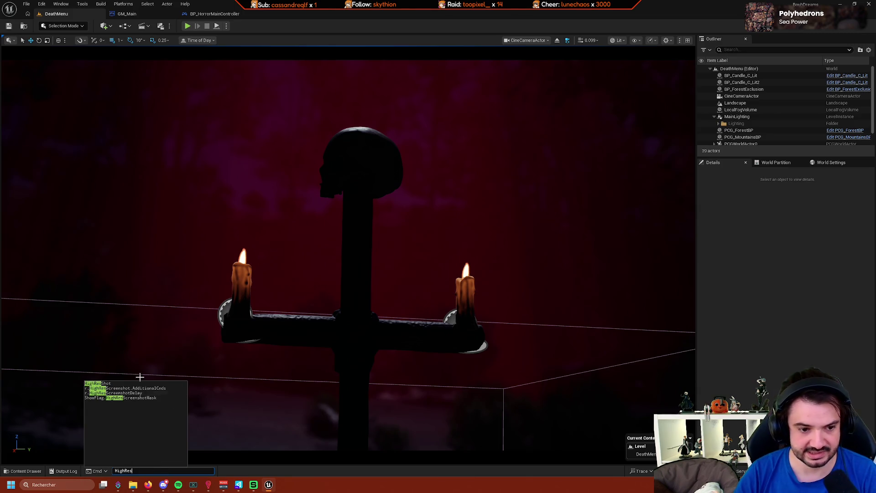
key(Tab)
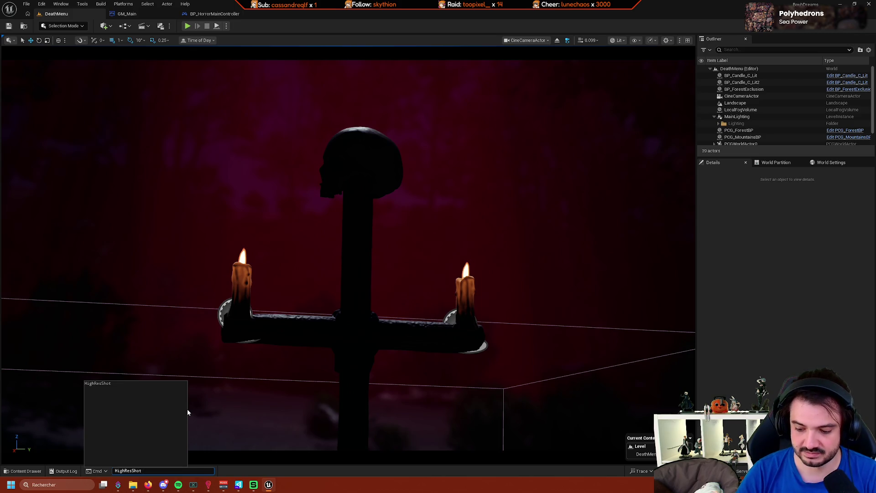
text(25)
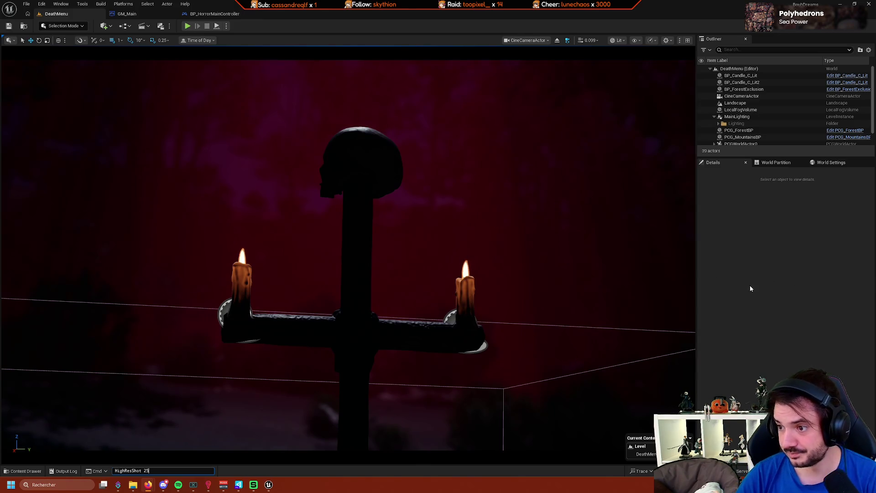
click(178, 472)
text(0)
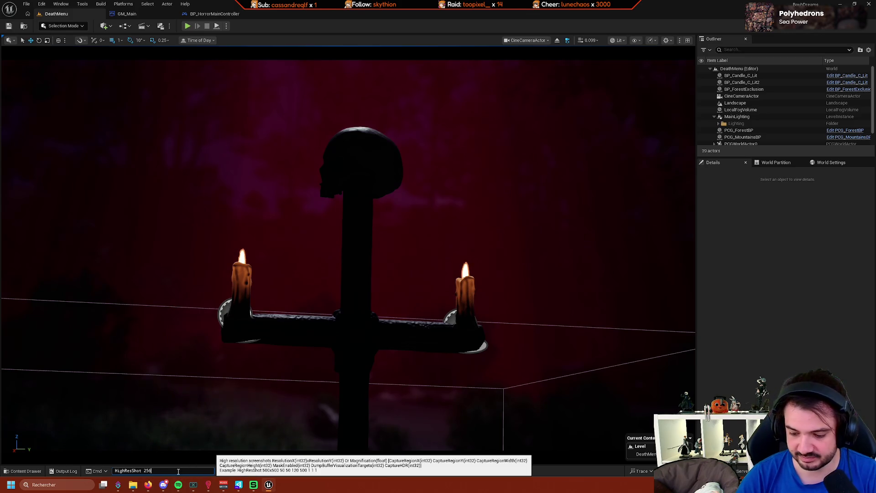
text(x1440)
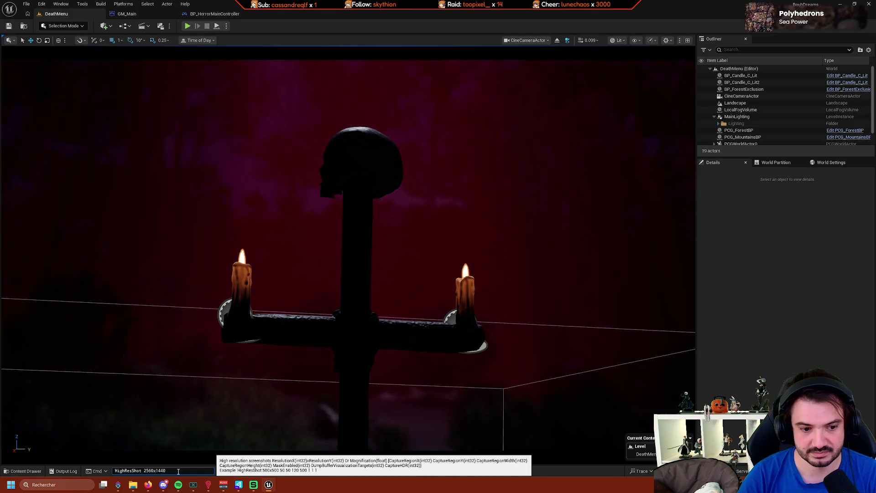
key(Return)
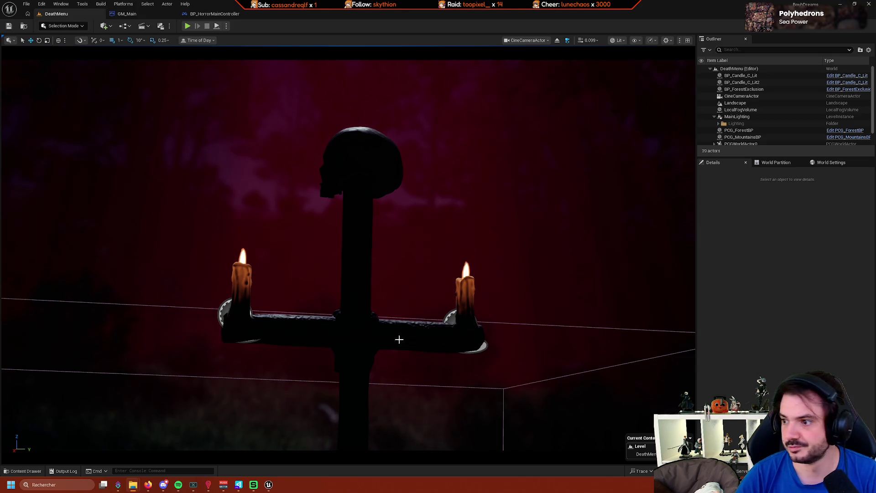
Browse the Content Drawer to the Bouh/Images folder's textures.
click(26, 471)
scroll(69, 432, up, 3)
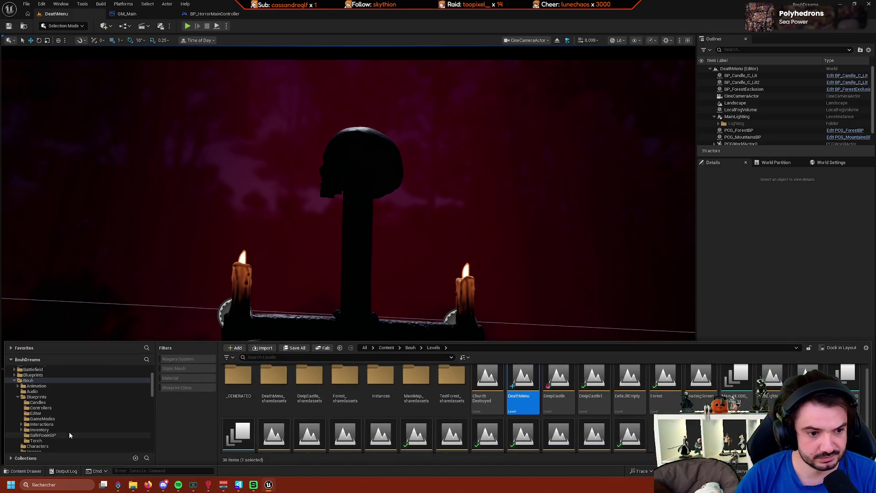
click(45, 407)
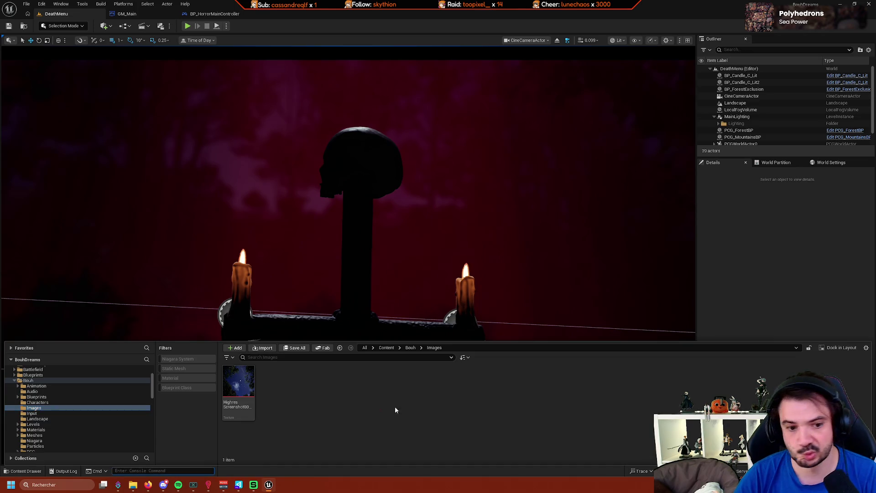
key(ctrl+space)
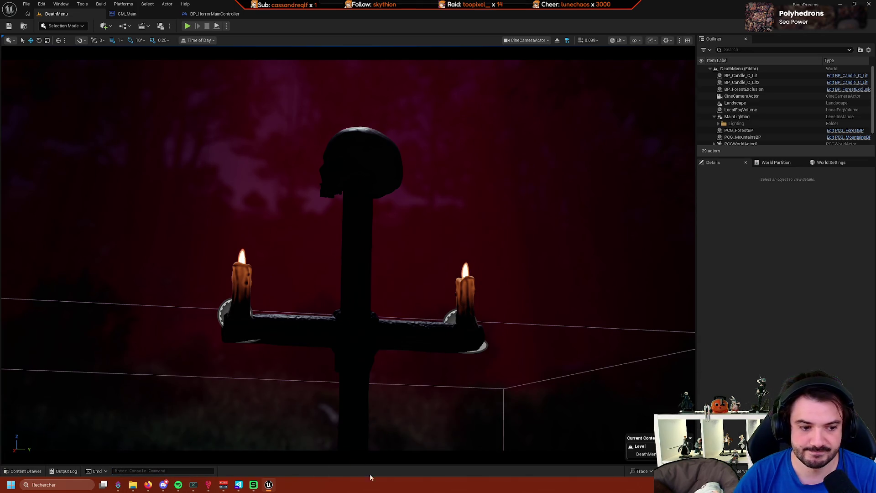
key(grave)
key(ctrl+space)
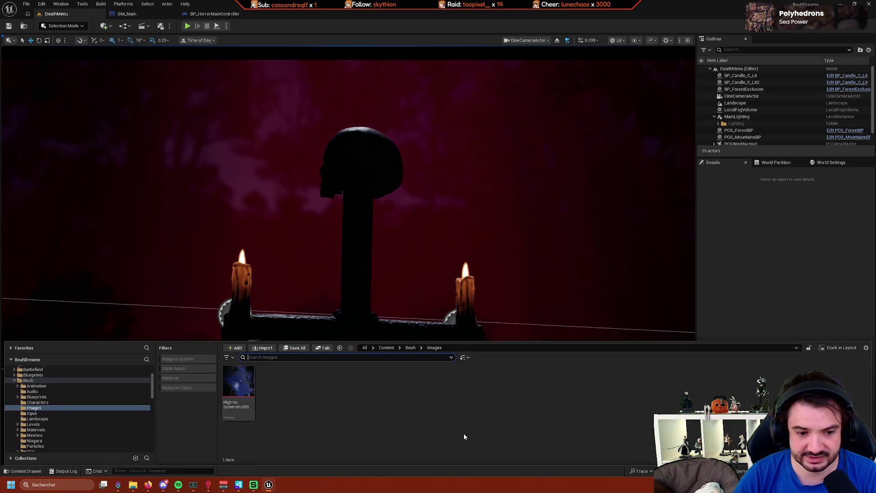
key(ctrl+space)
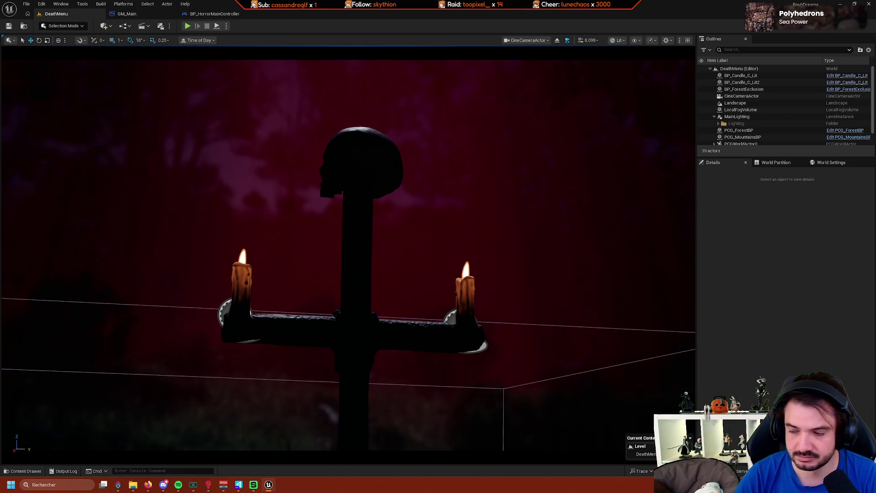
click(17, 471)
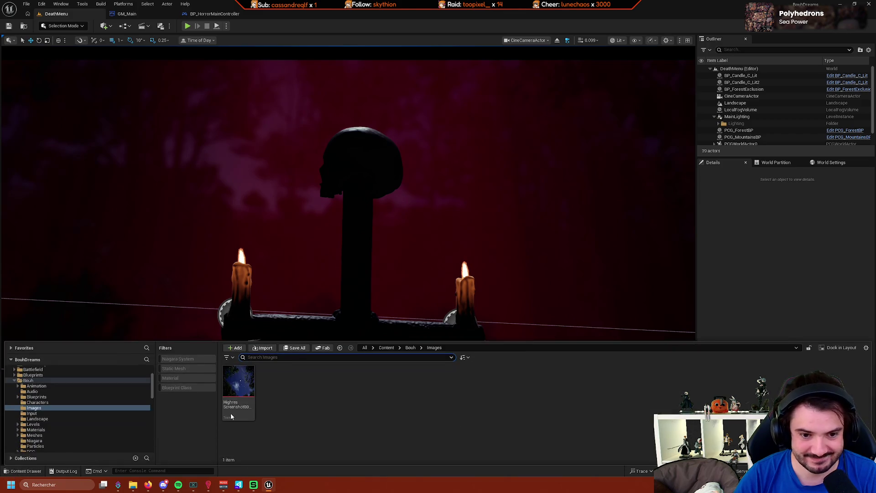
Import the saved HighresScreenshot file into Images as a second screenshot texture.
click(838, 348)
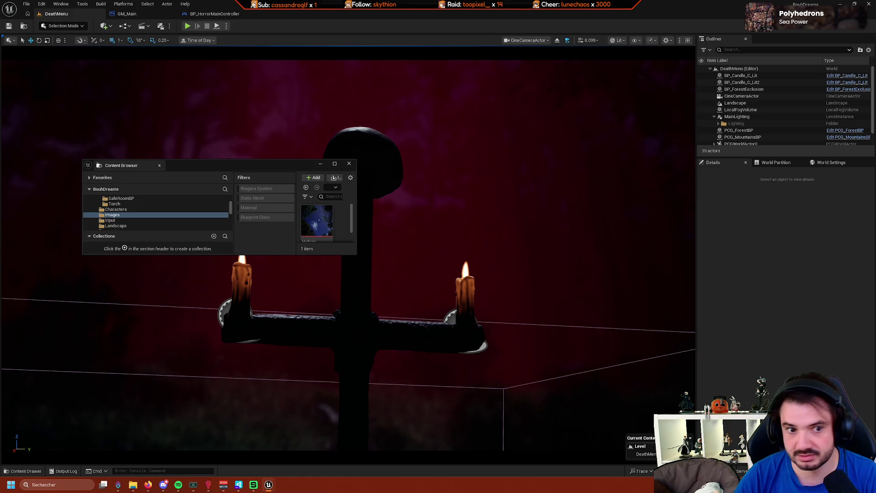
drag(339, 227, 338, 226)
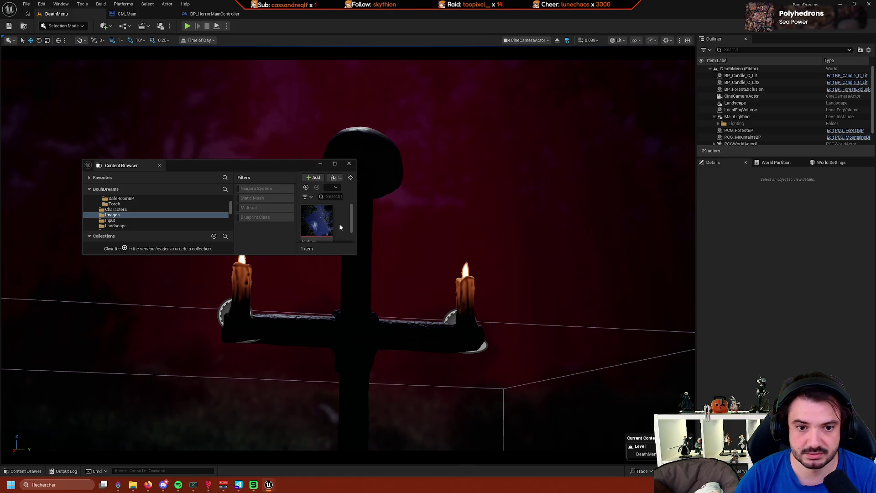
click(349, 163)
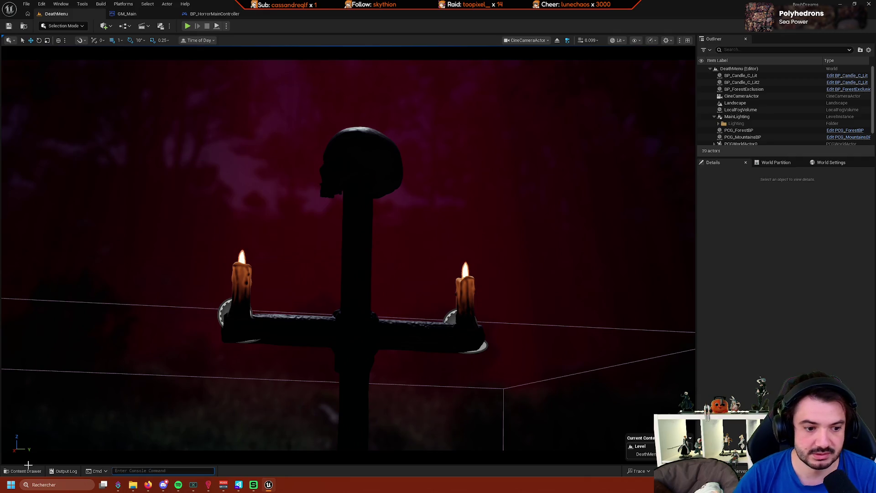
click(26, 471)
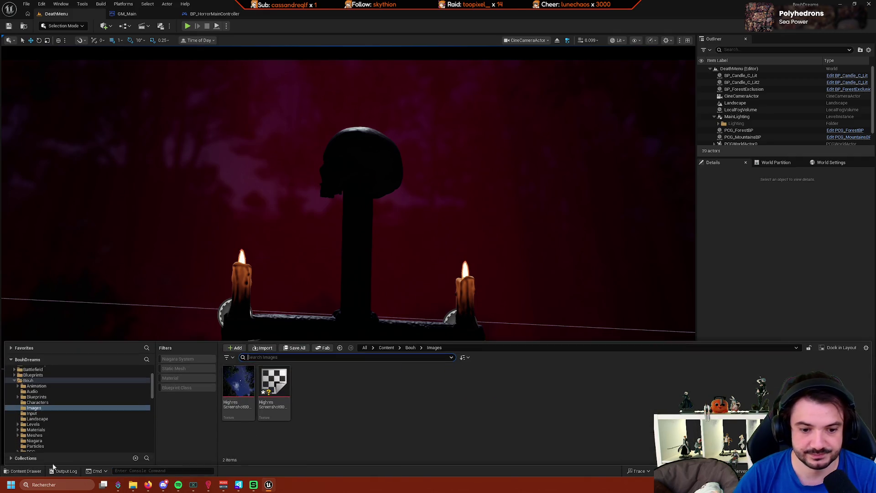
click(366, 424)
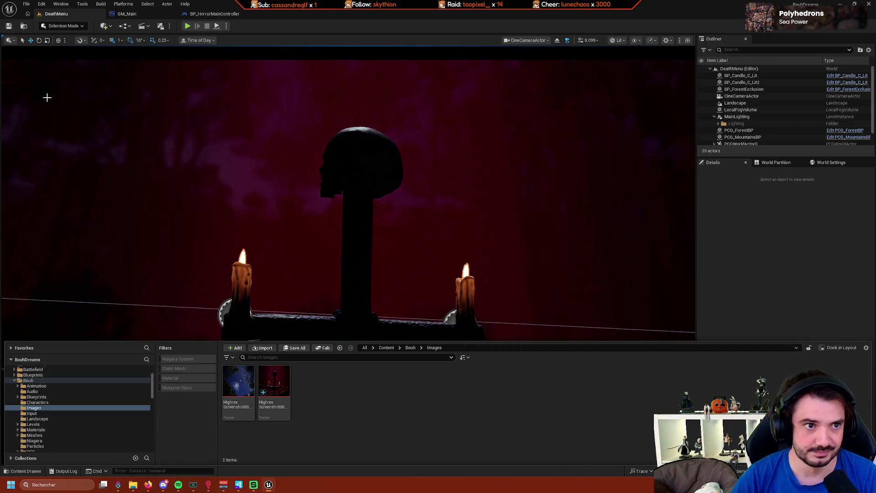
click(42, 4)
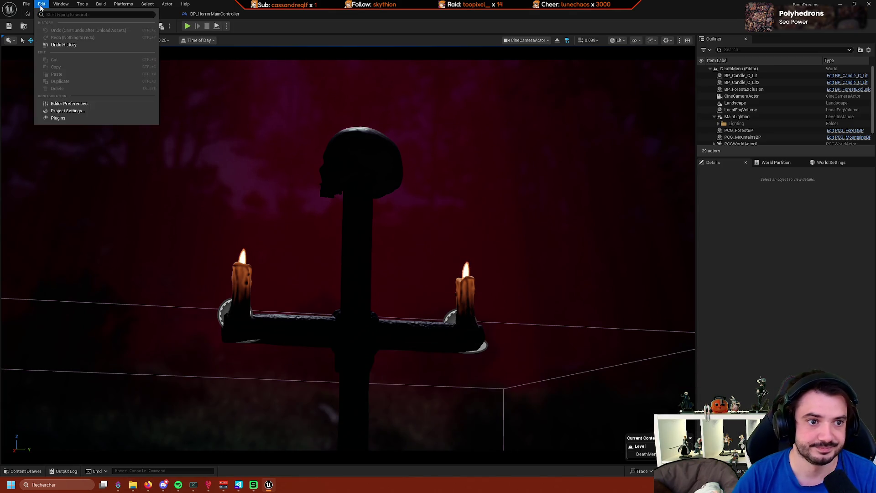
Add the new screenshot as an Async Loading Screen background and enable Set Display Background Manually.
click(68, 111)
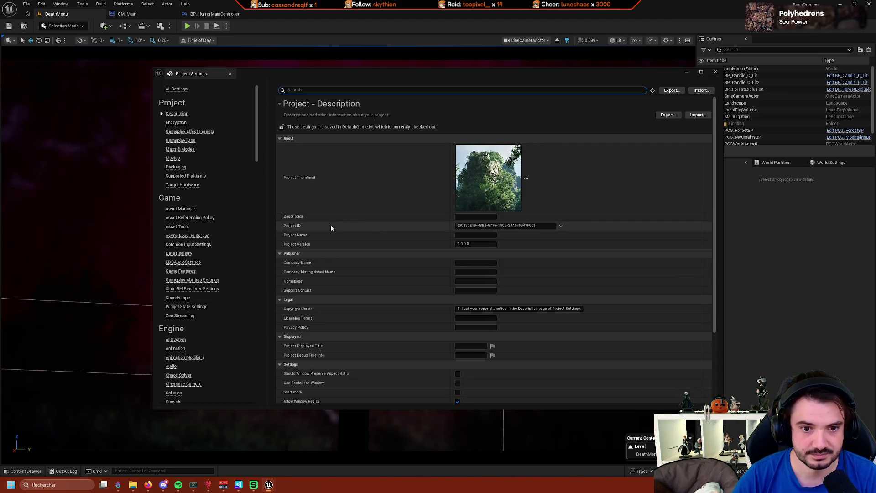
click(187, 236)
scroll(404, 253, down, 2)
scroll(408, 258, up, 2)
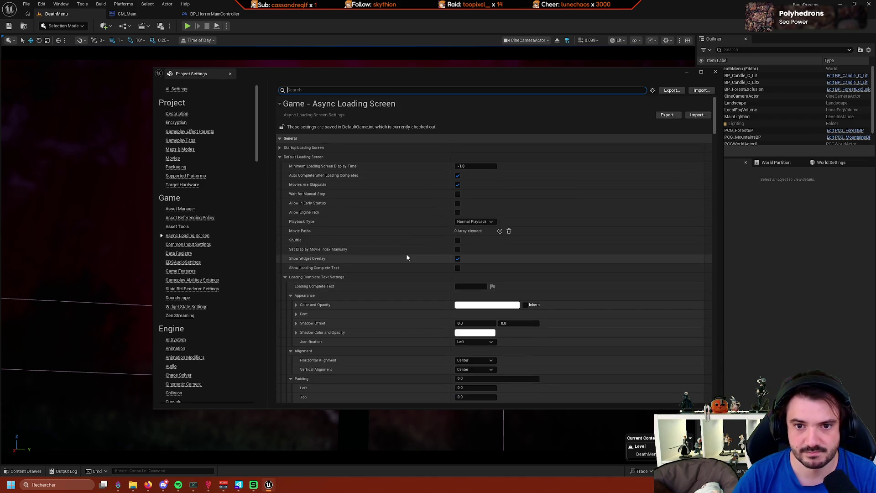
scroll(404, 260, down, 5)
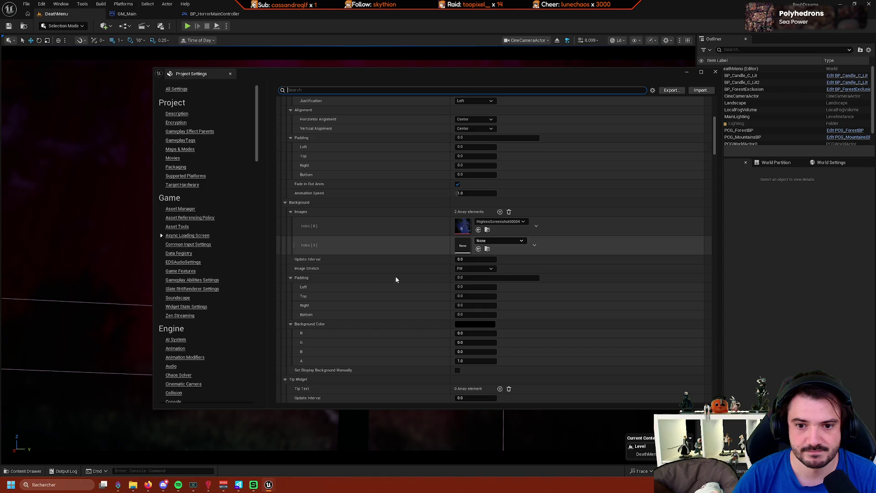
click(21, 471)
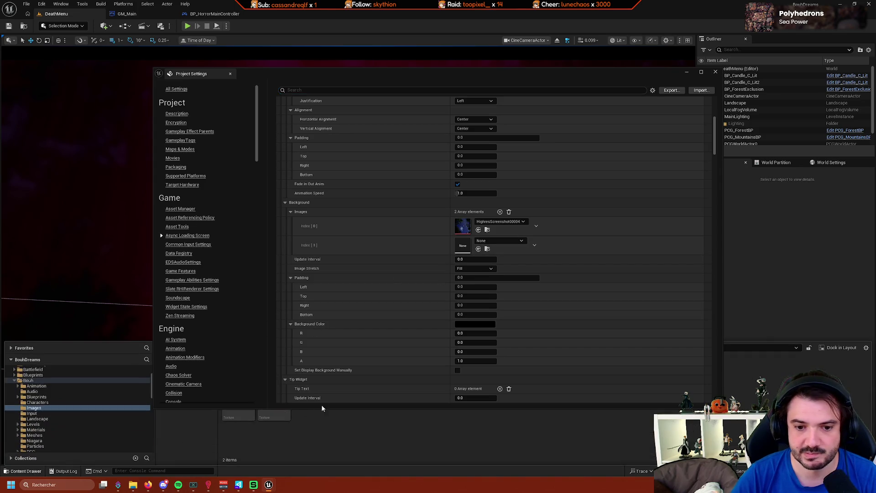
mouse_move(274, 415)
mouse_down()
mouse_move(417, 372)
mouse_move(465, 249)
mouse_up()
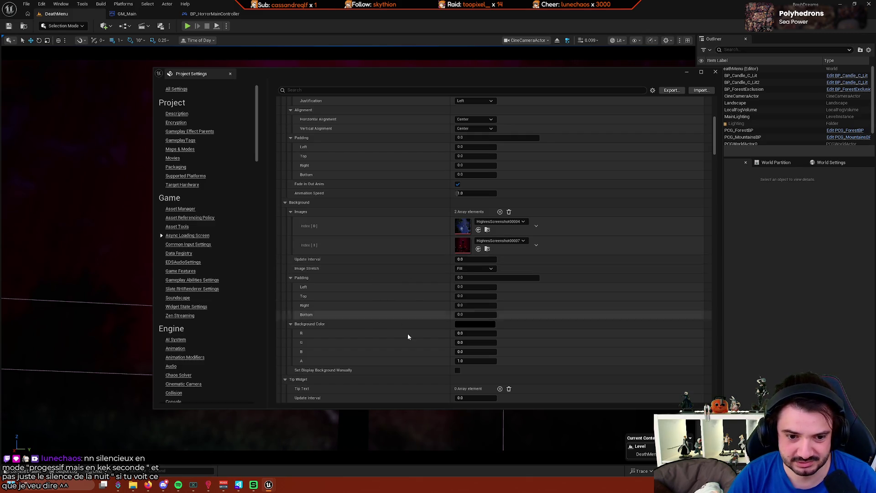
click(459, 370)
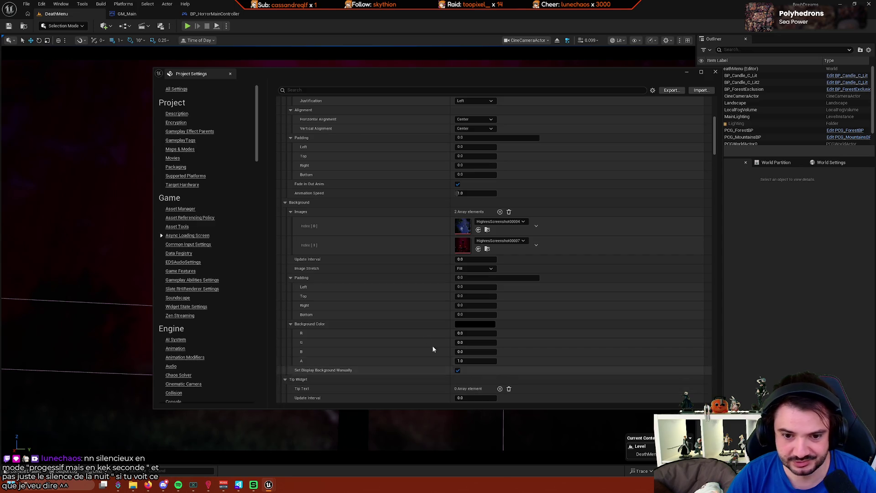
click(716, 72)
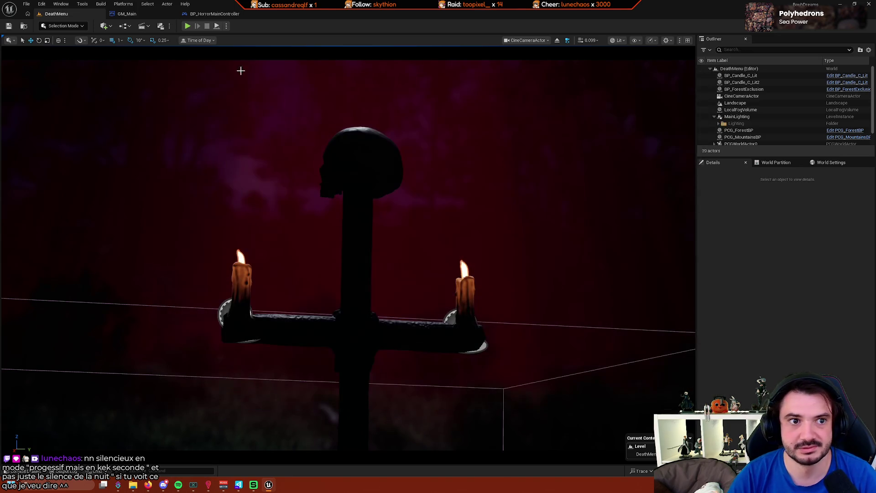
Set the death logic's Set Display Background Index to 1 in BP_HorrorMainController.
click(214, 14)
scroll(342, 235, up, 5)
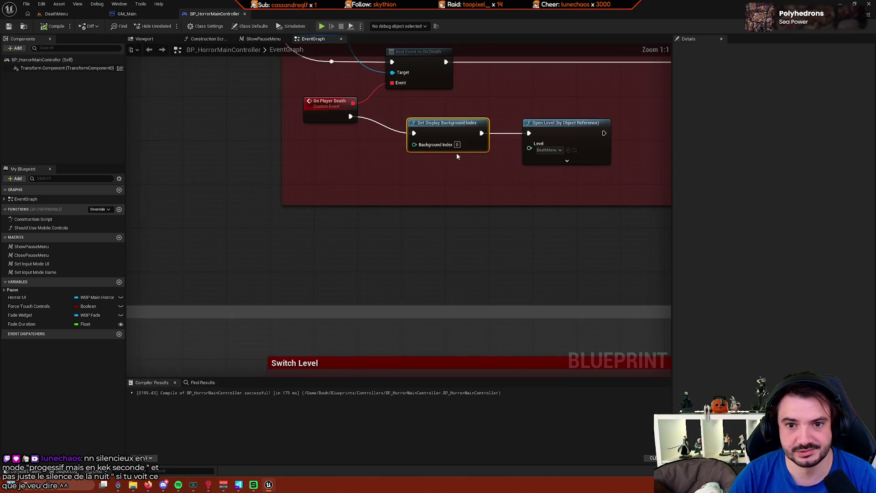
text(1)
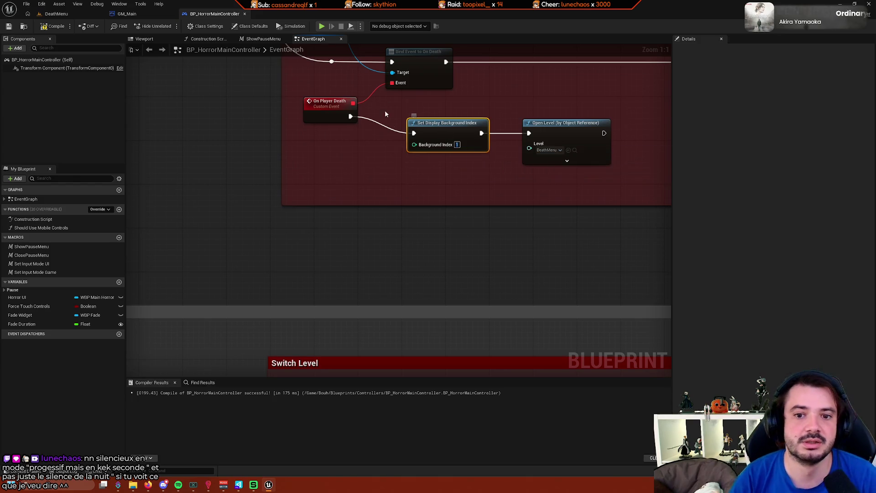
drag(380, 187, 421, 241)
drag(288, 108, 247, 123)
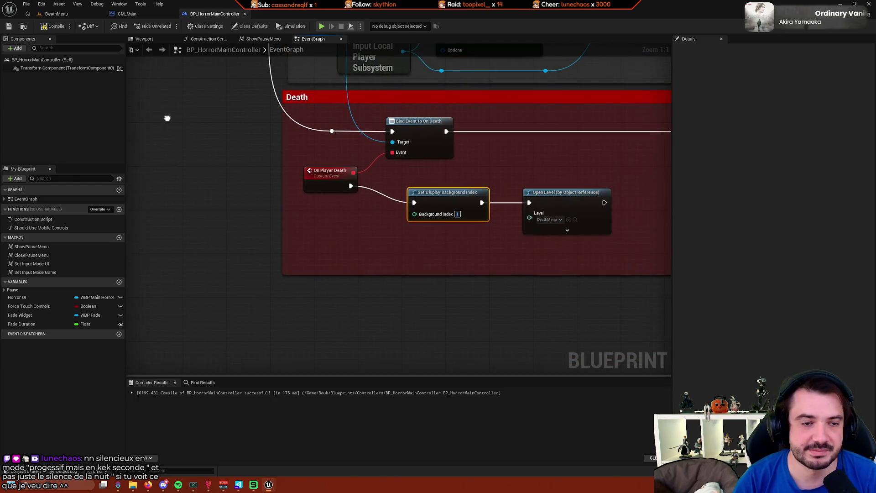
click(58, 14)
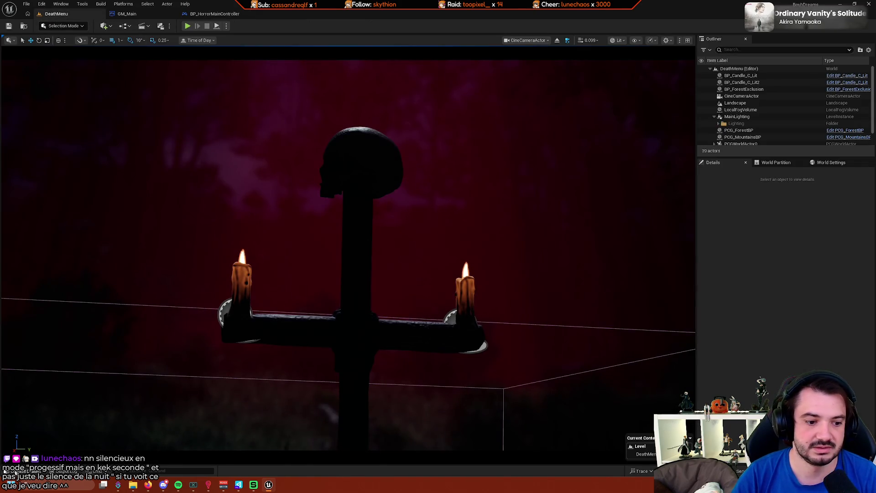
click(169, 26)
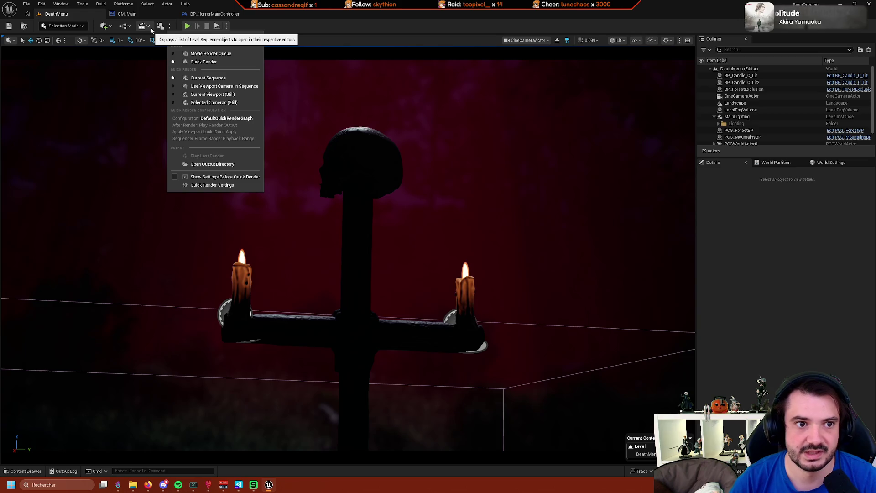
Open the DeathMenu level blueprint and bring its nodes into view.
click(131, 27)
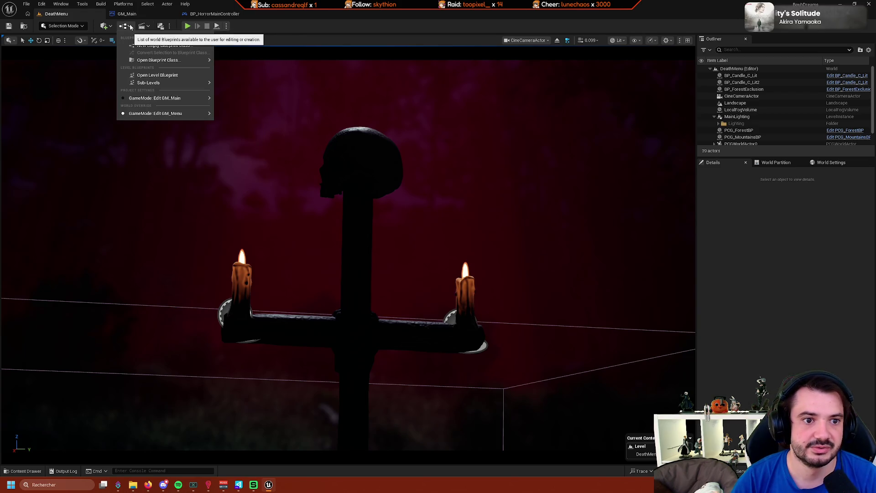
mouse_move(201, 62)
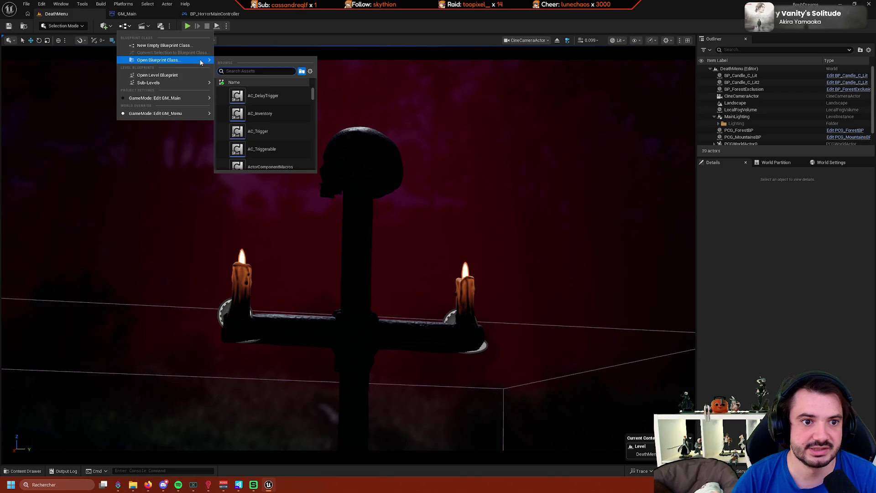
click(158, 75)
scroll(370, 187, down, 3)
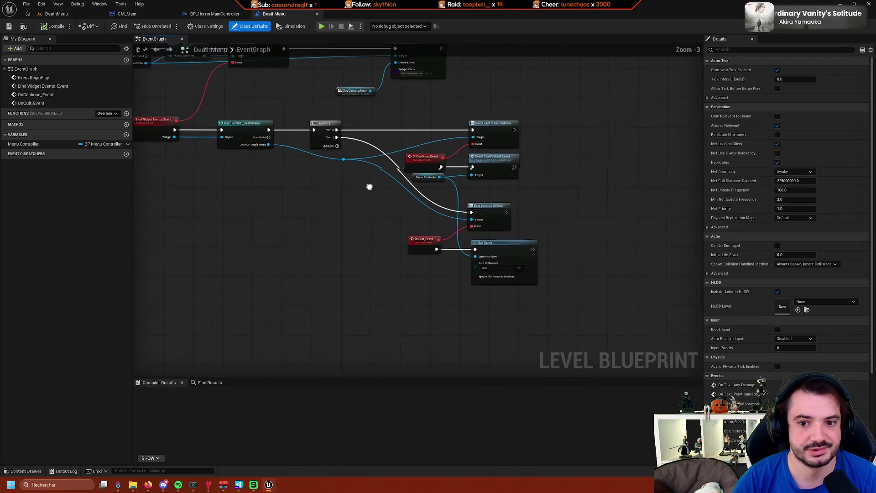
drag(369, 185, 445, 204)
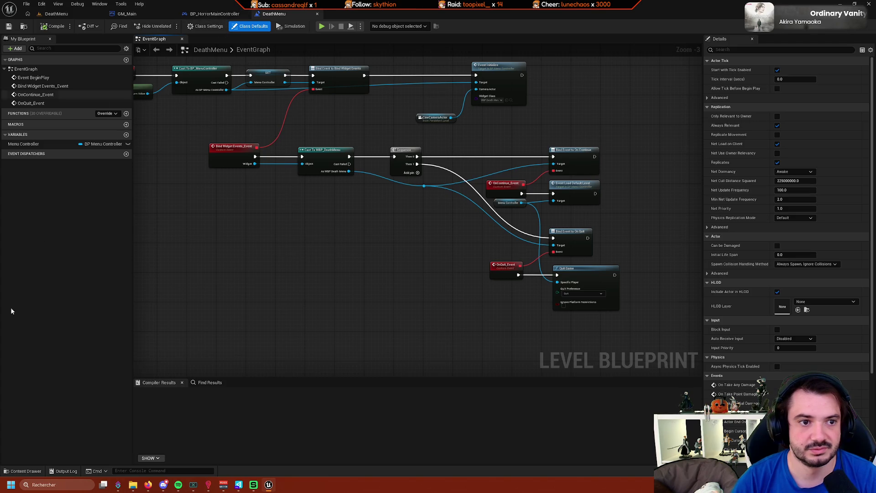
Browse the Characters and Levels folders and review GM_Main's Choose Player Start nodes.
click(23, 471)
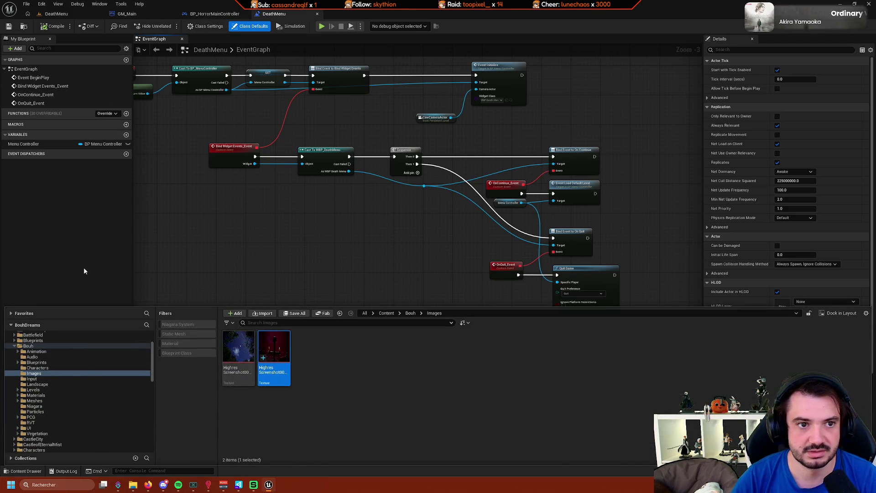
click(89, 369)
click(72, 390)
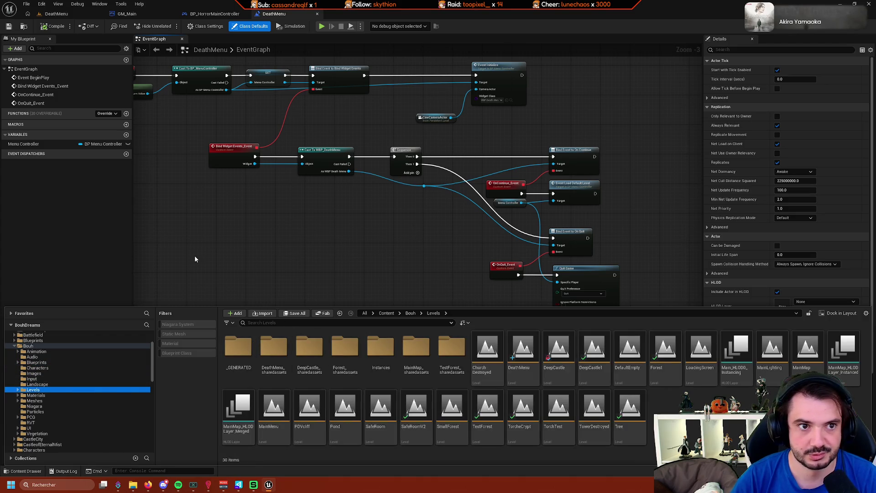
click(126, 14)
drag(208, 138, 349, 164)
Open BP_MenuController from Bouh/Blueprints/Controllers and drag from Stop Loading Screen.
click(23, 471)
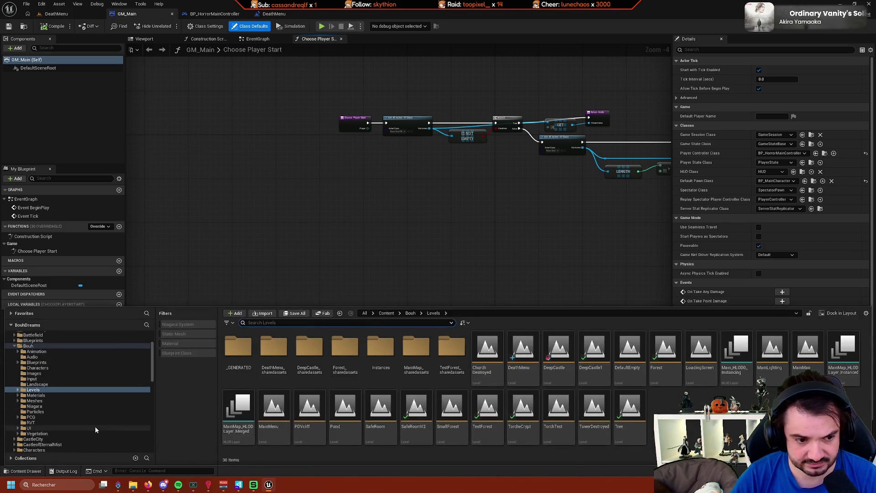
click(91, 357)
click(89, 363)
click(85, 369)
double_click(274, 347)
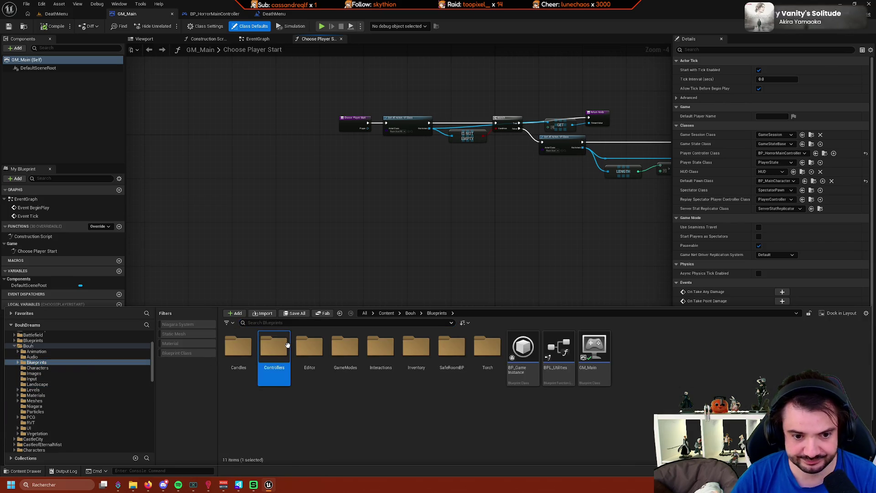
click(322, 352)
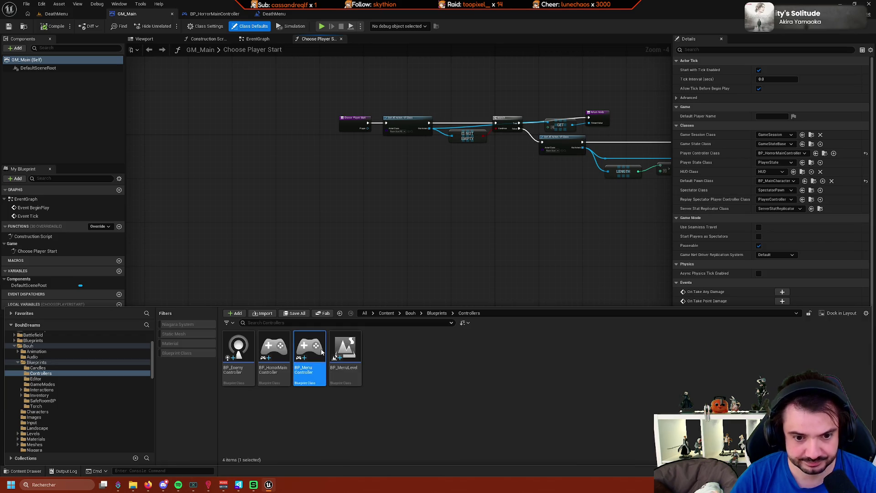
double_click(322, 350)
scroll(339, 261, up, 4)
drag(384, 180, 438, 178)
Add Set Display Background Index (0) after Stop Loading Screen and compile BP_MenuController.
text(async loading)
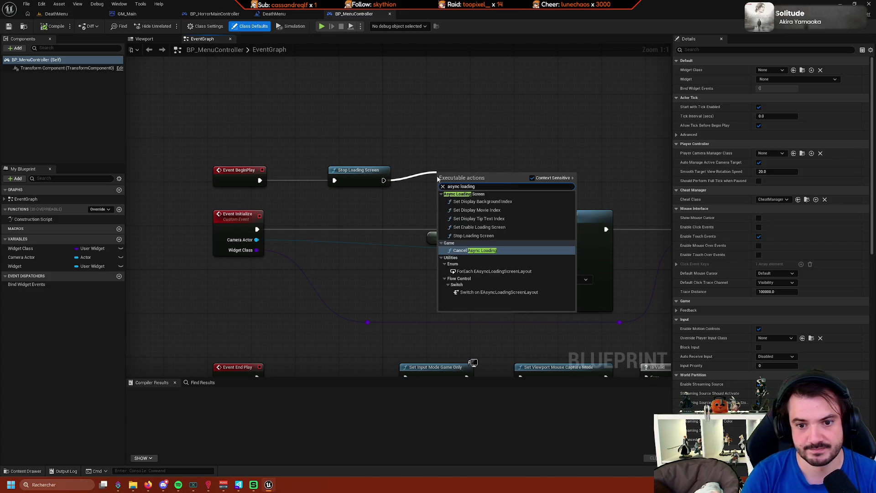
click(517, 202)
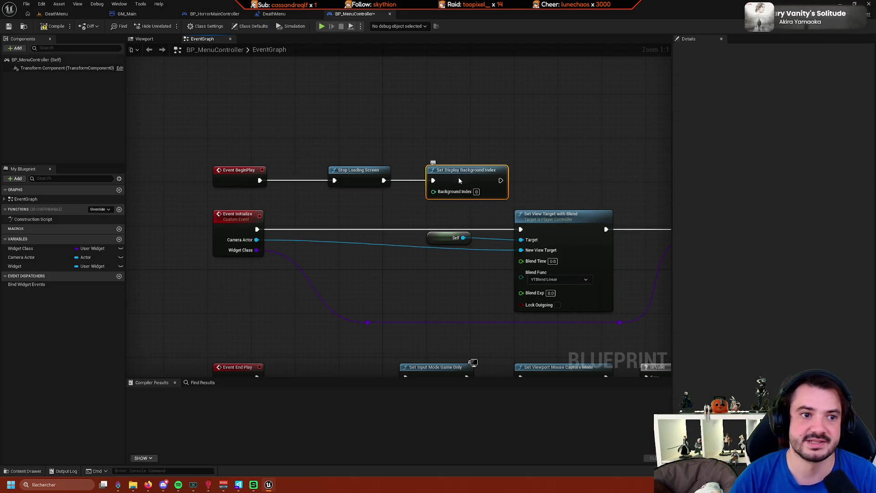
click(54, 26)
Look through the editor's top menus, then return to the DeathMenu level view.
click(78, 4)
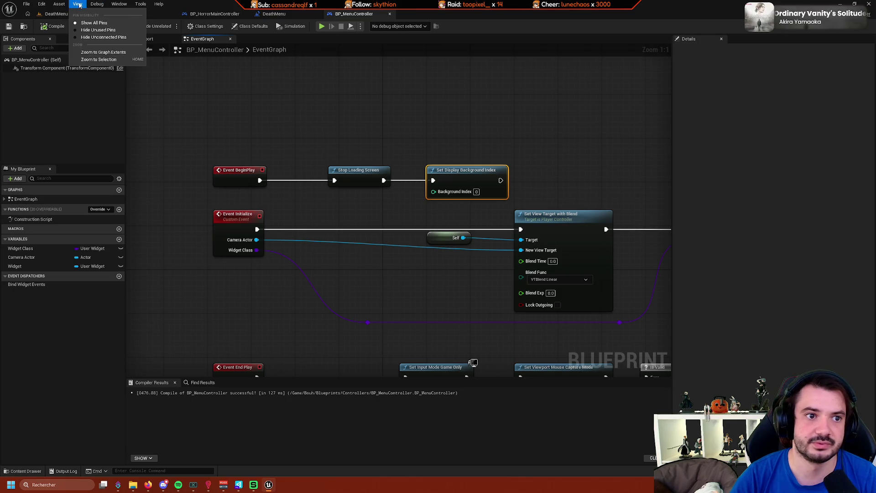
click(118, 4)
click(59, 4)
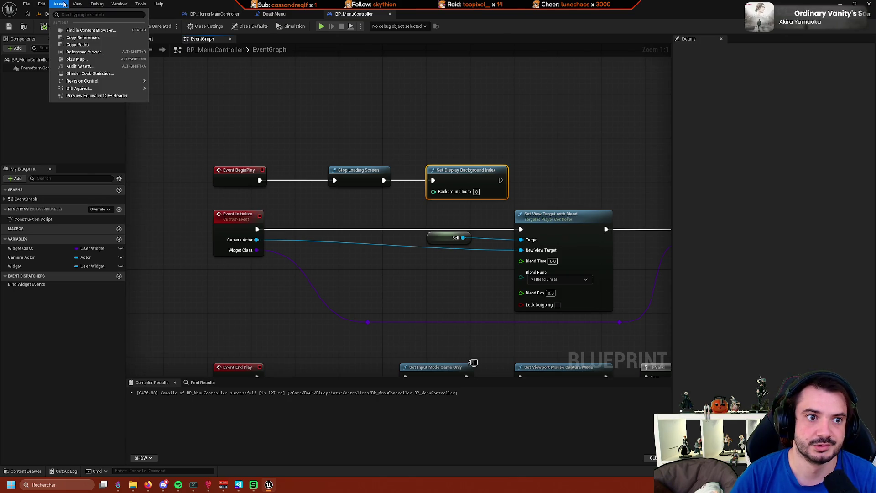
mouse_move(41, 5)
click(23, 107)
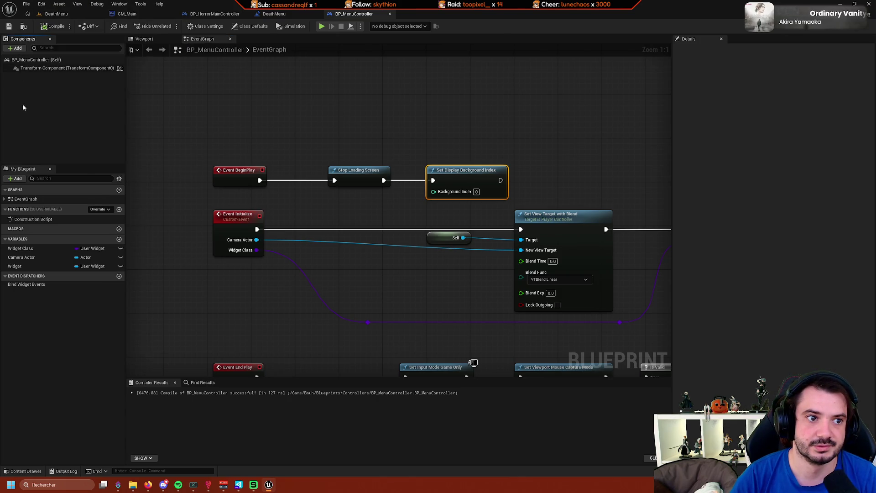
click(57, 14)
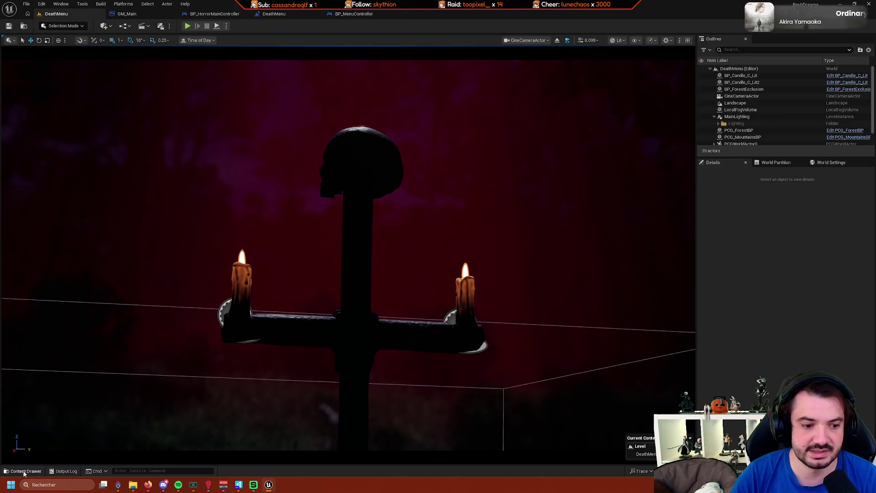
click(25, 472)
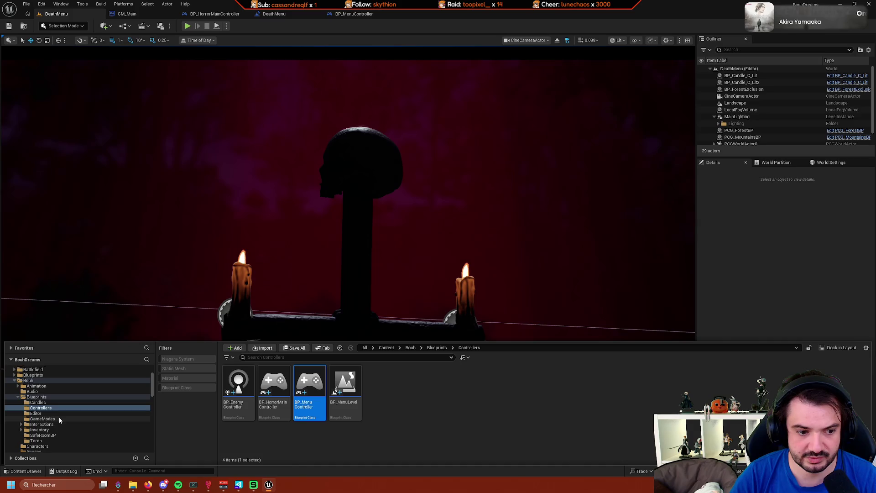
Package the project for Windows into the Export folder and watch the log until BUILD SUCCESSFUL.
click(123, 4)
mouse_move(164, 70)
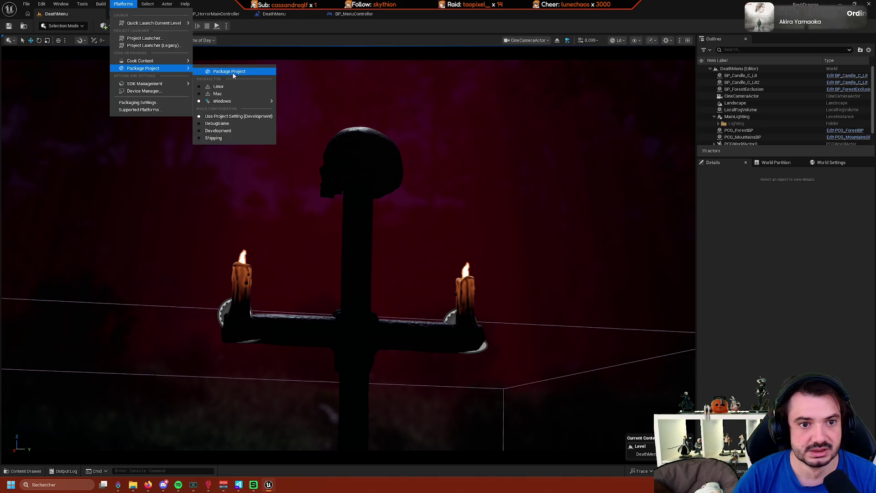
click(224, 71)
click(340, 228)
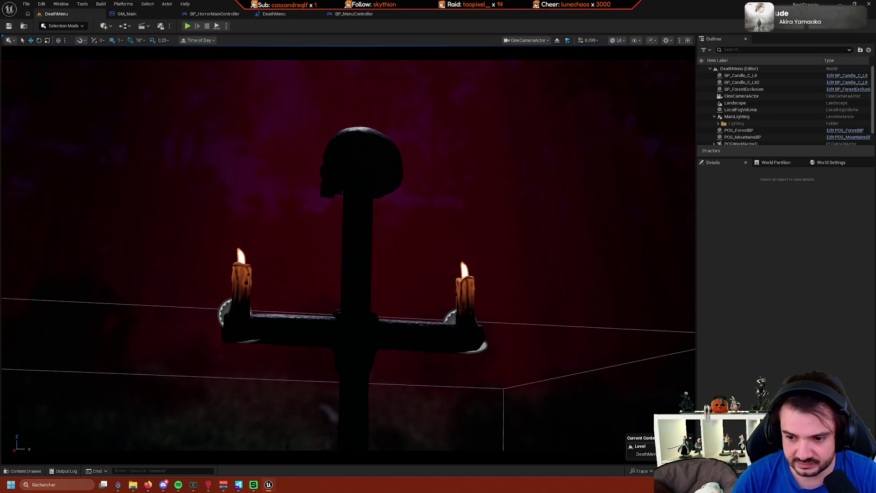
click(66, 472)
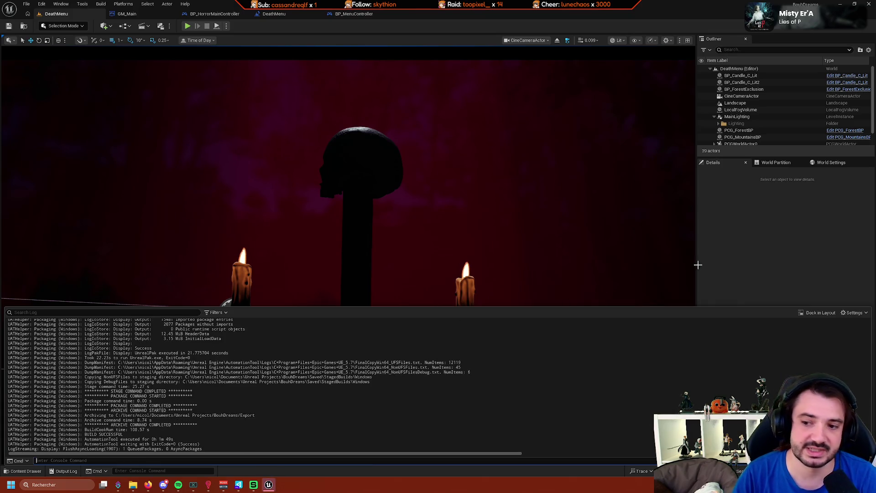
Hide the Output Log, check the Content Drawer, and exit the Unreal Editor.
click(746, 262)
click(26, 471)
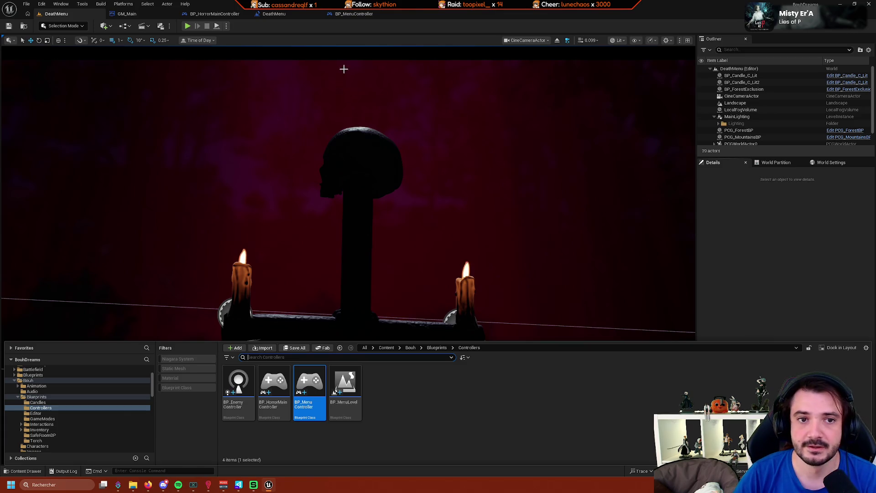
click(777, 215)
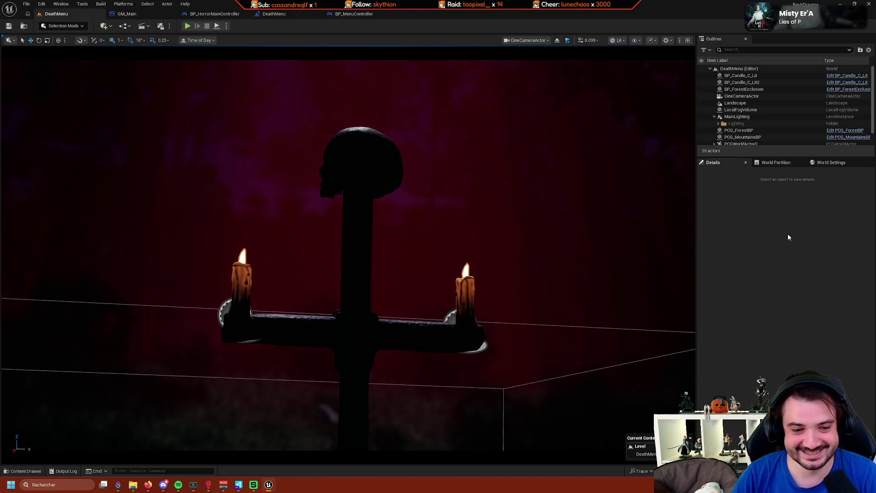
click(27, 471)
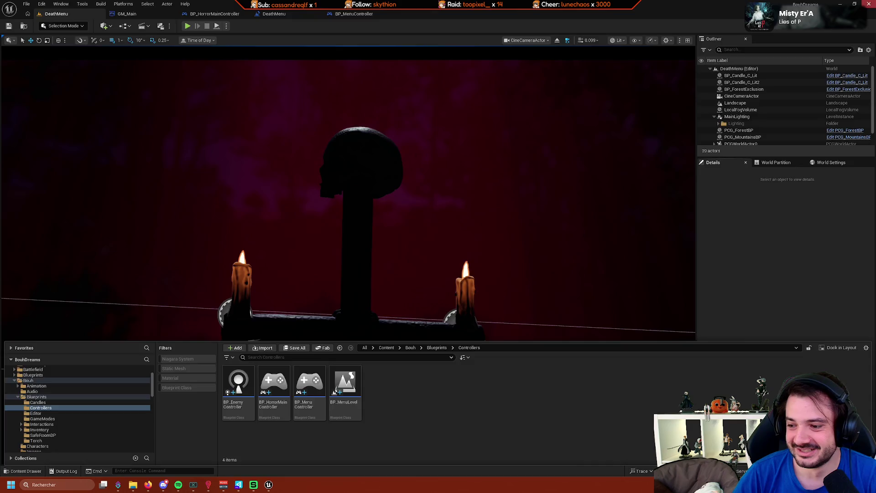
click(869, 4)
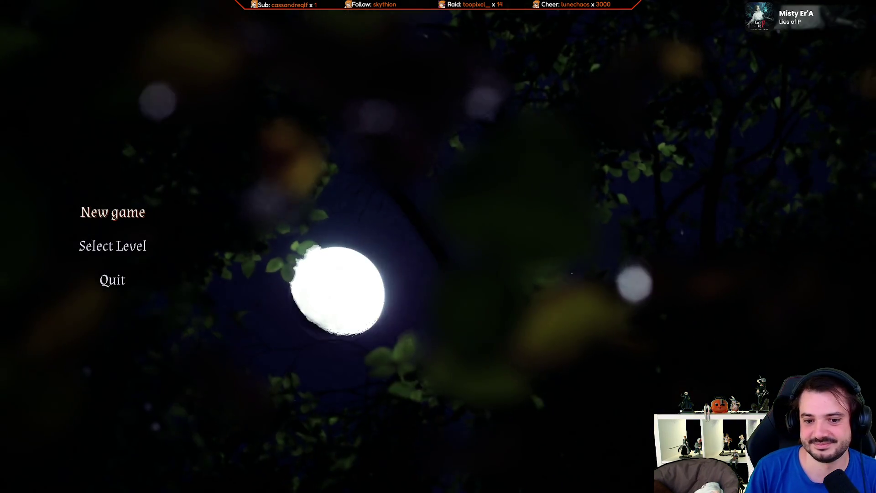
Start a new game in the packaged BouhDreams, play to the Continue/Quit menu, and quit.
click(154, 212)
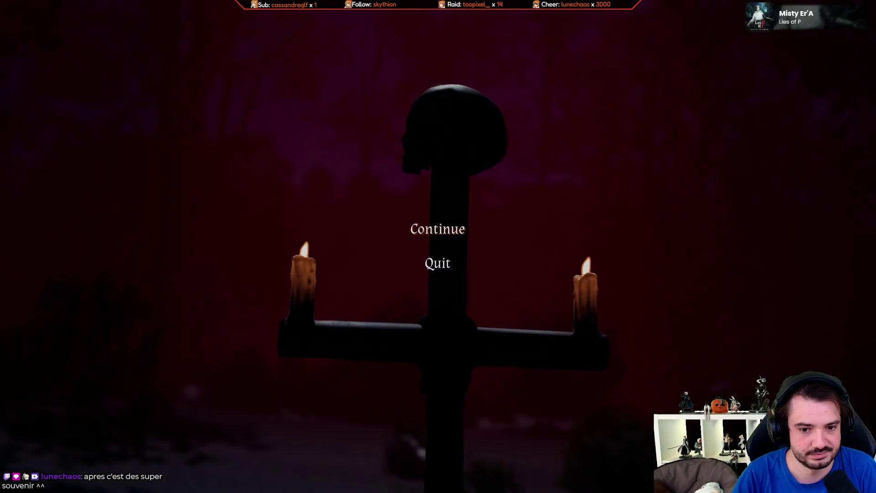
key(Return)
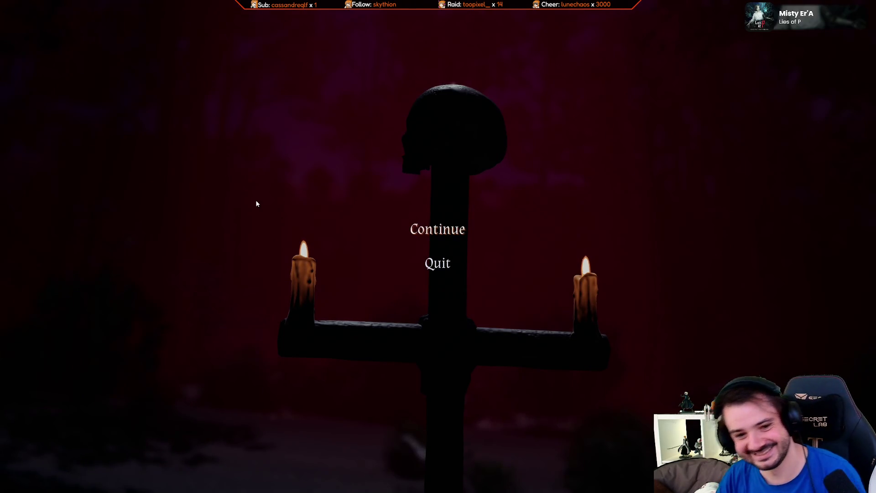
click(439, 266)
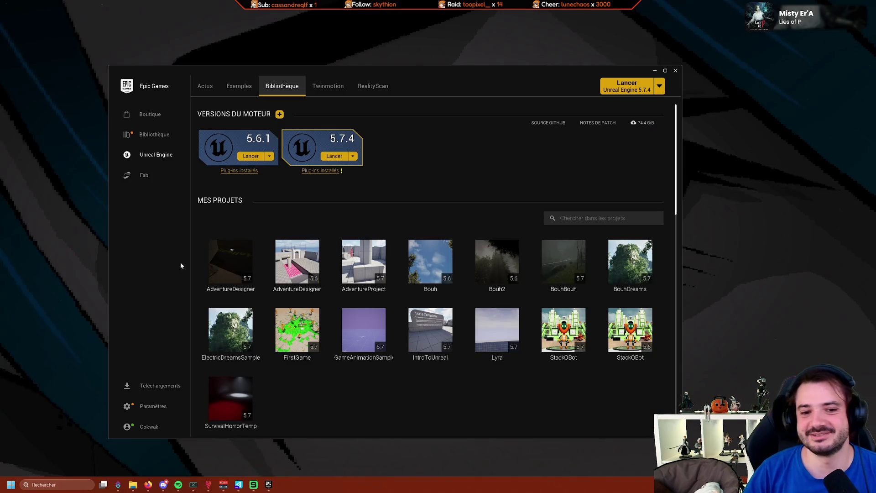
Launch the BouhDreams project from My Projects in the Library.
double_click(640, 261)
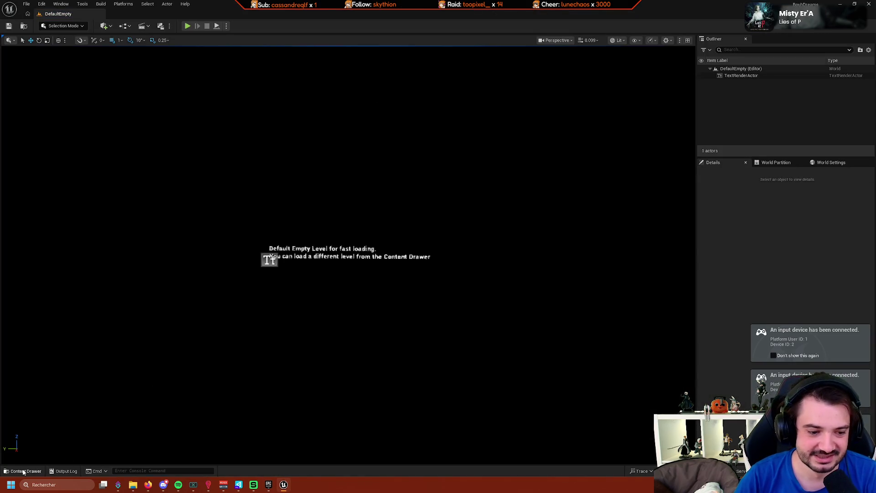
Navigate the Content Drawer to Bouh/Levels and open the MainMenu level.
click(23, 471)
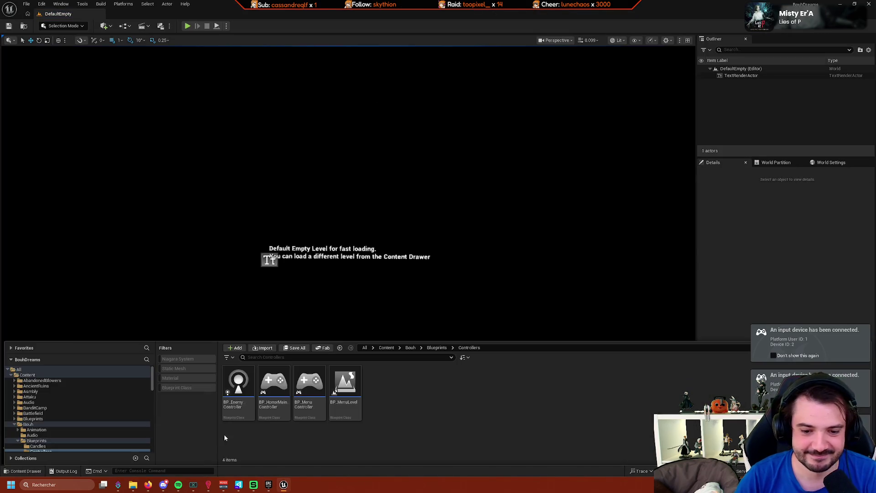
scroll(121, 438, down, 3)
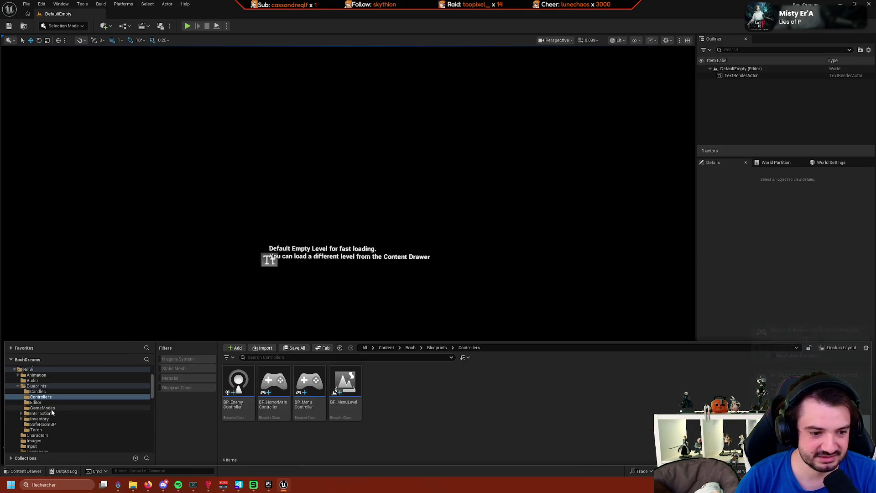
click(39, 386)
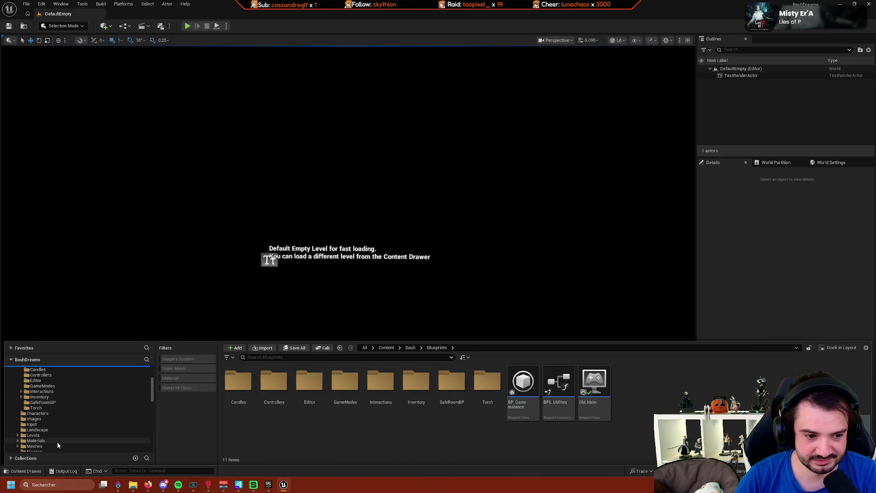
scroll(66, 437, down, 5)
scroll(66, 433, up, 1)
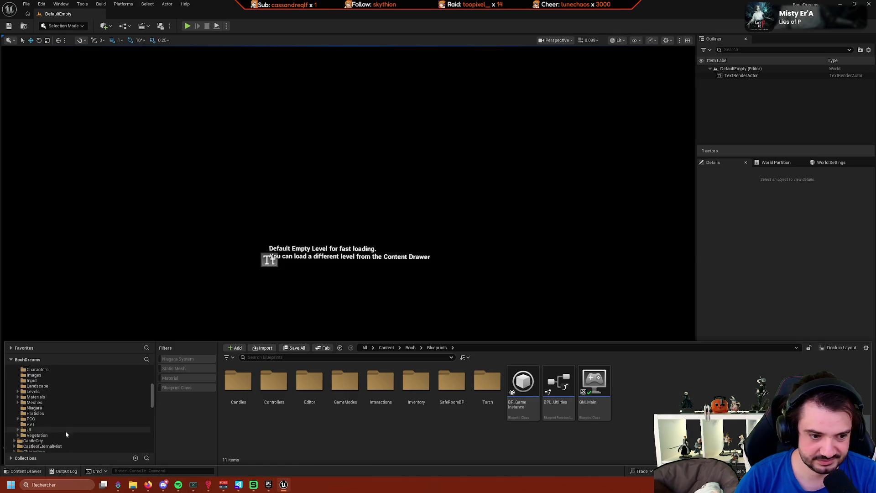
click(56, 391)
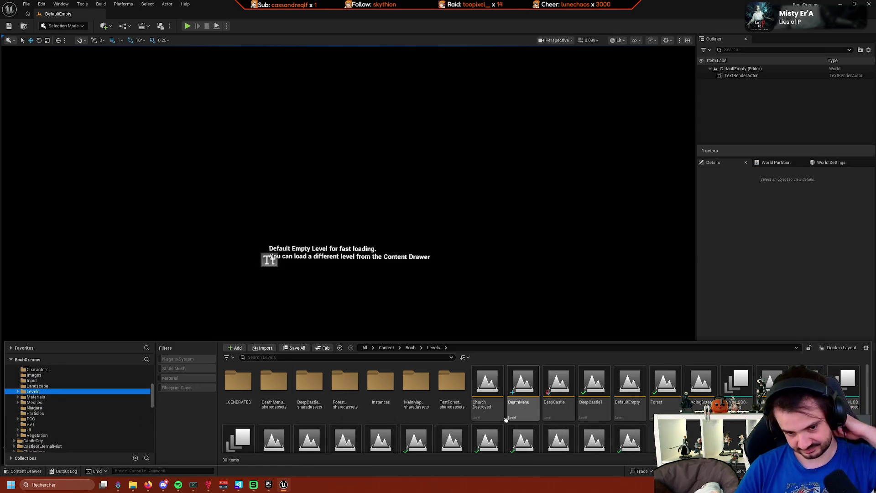
scroll(497, 420, down, 2)
scroll(687, 394, up, 1)
scroll(686, 393, down, 1)
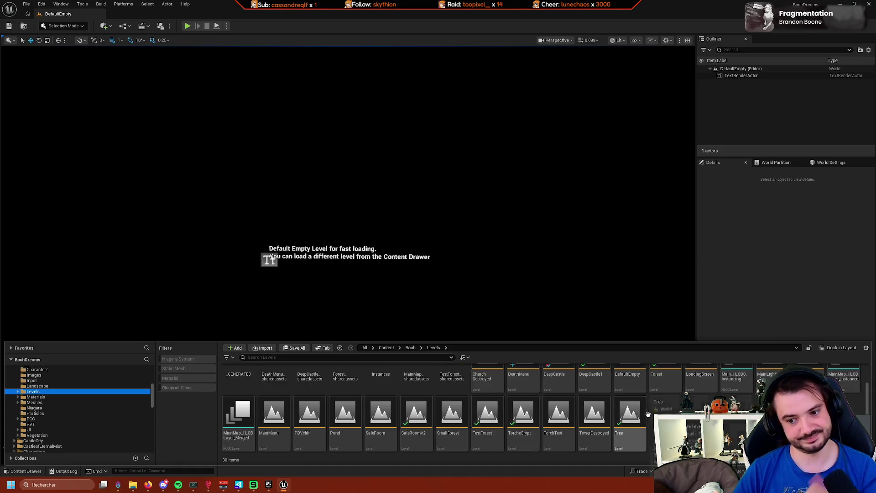
double_click(272, 411)
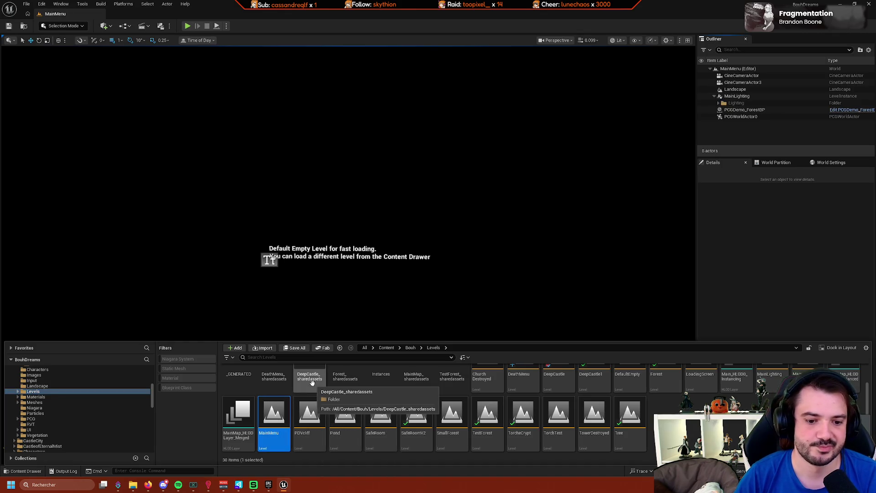
scroll(648, 383, up, 1)
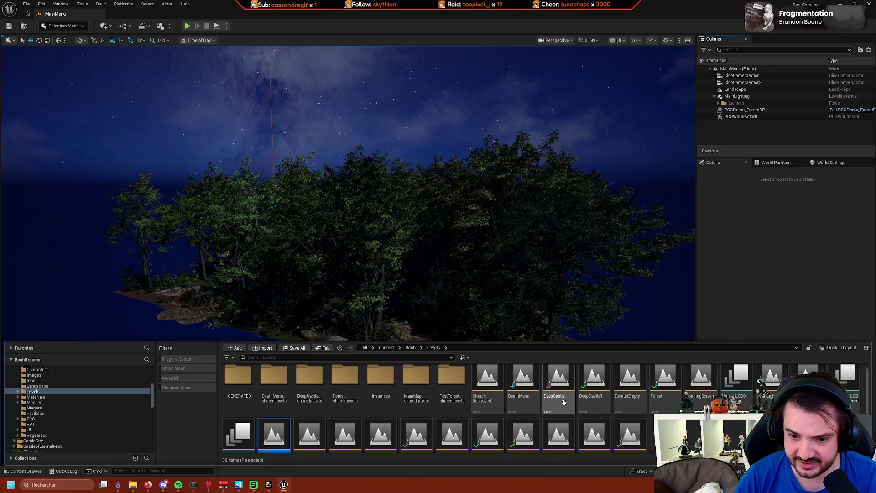
Open the DeathMenu level and view it through its CineCameraActor in game view.
double_click(525, 386)
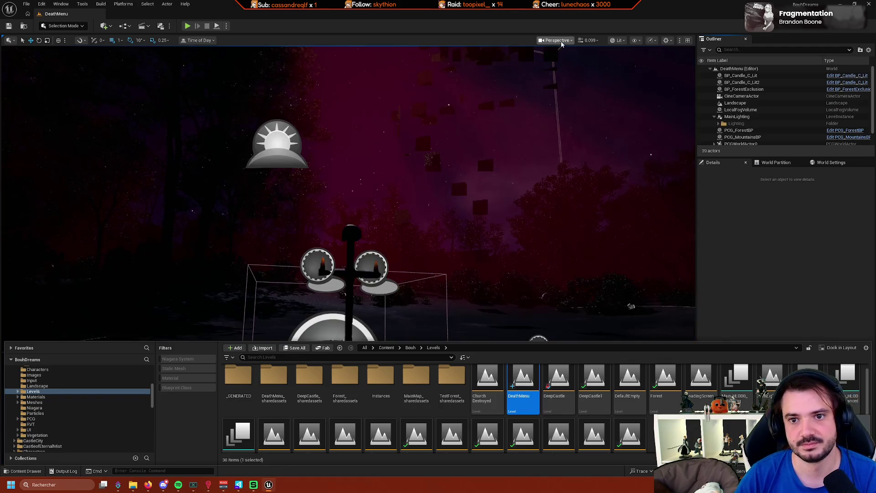
click(558, 40)
click(577, 80)
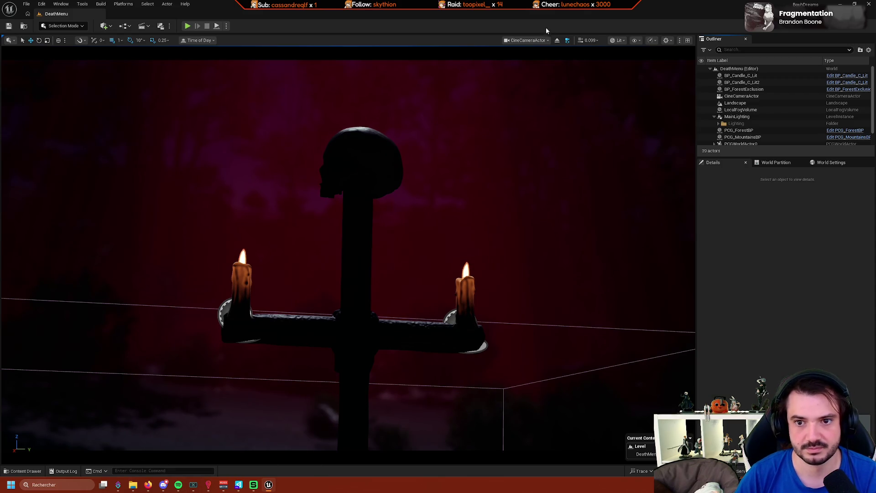
click(542, 65)
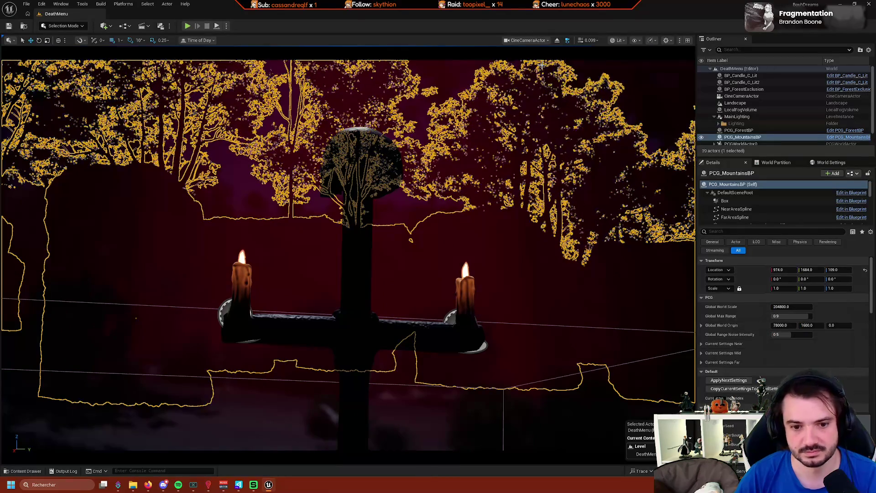
key(g)
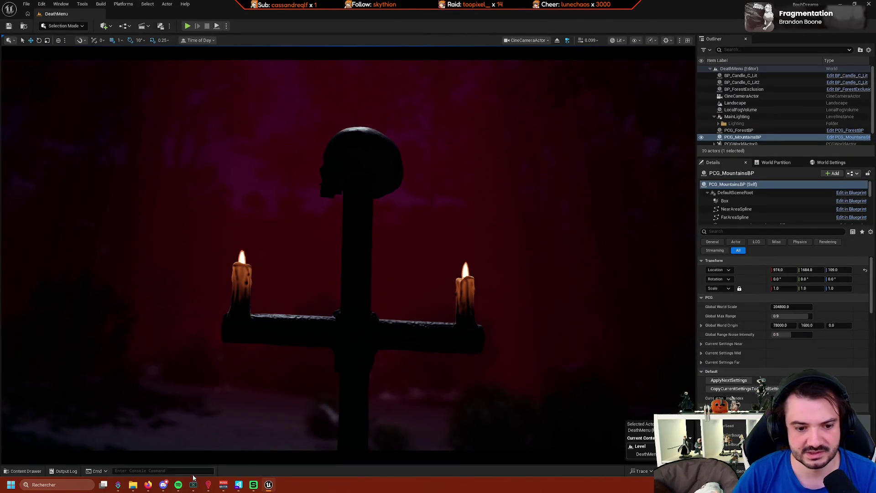
Capture a HighResShot screenshot and select the new texture in Bouh > Images.
click(196, 473)
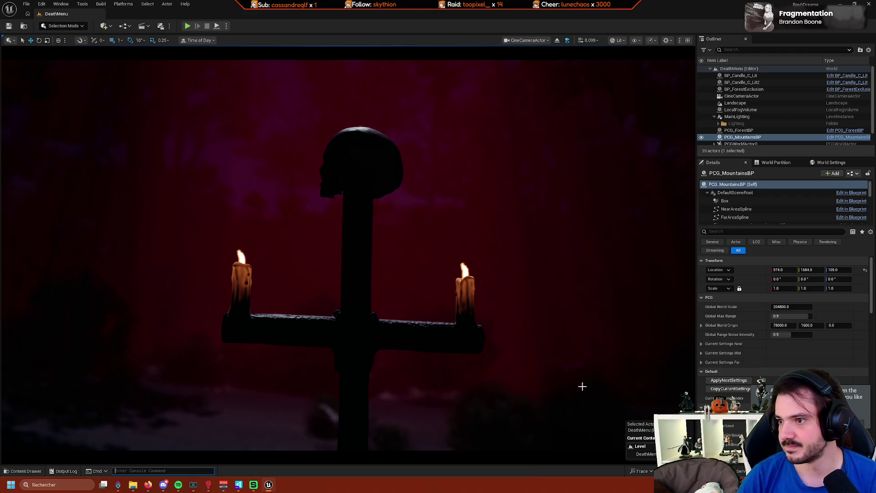
click(25, 472)
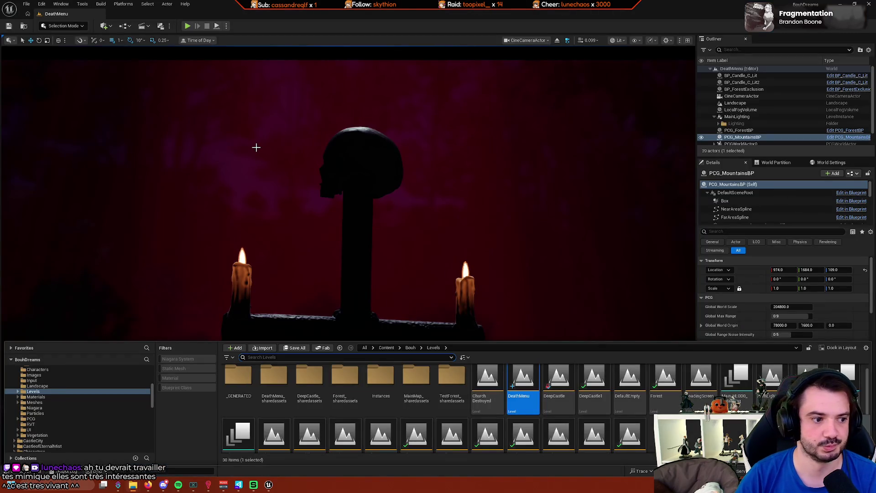
click(83, 377)
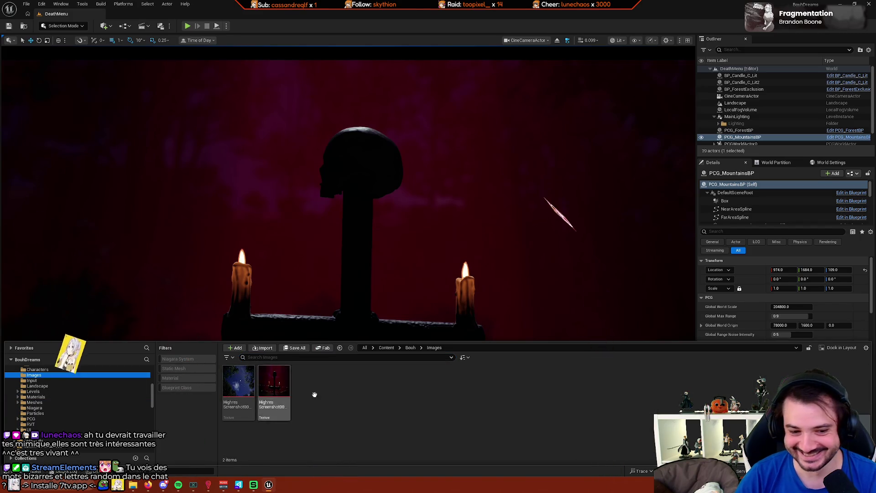
click(541, 412)
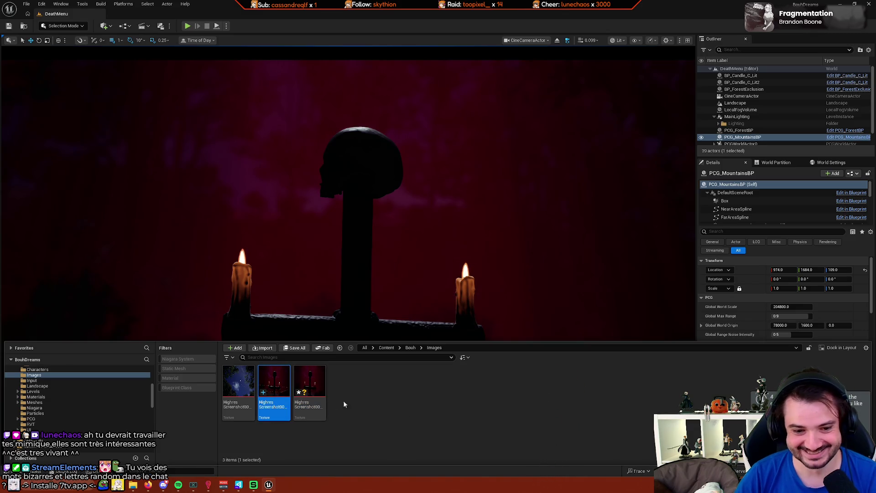
click(310, 388)
click(56, 4)
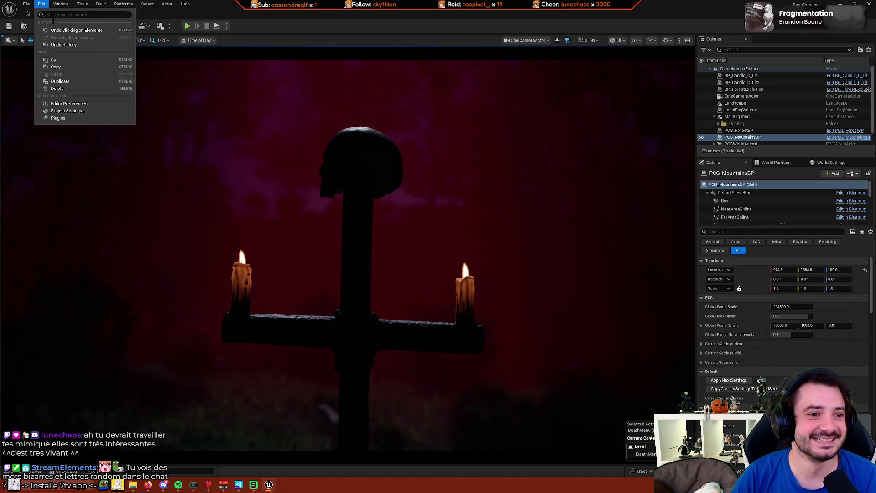
Set HighresScreenshot00008 as the Async Loading Screen Background Images Index [1].
click(95, 109)
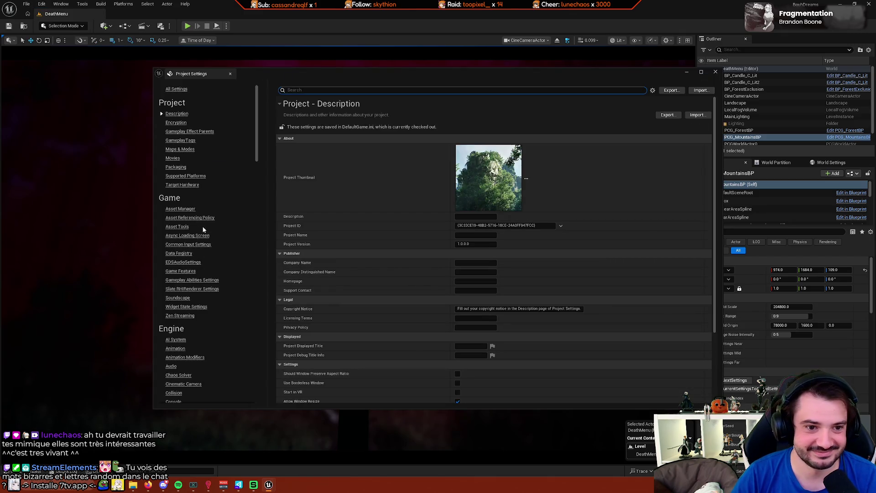
scroll(204, 230, down, 10)
scroll(229, 274, up, 10)
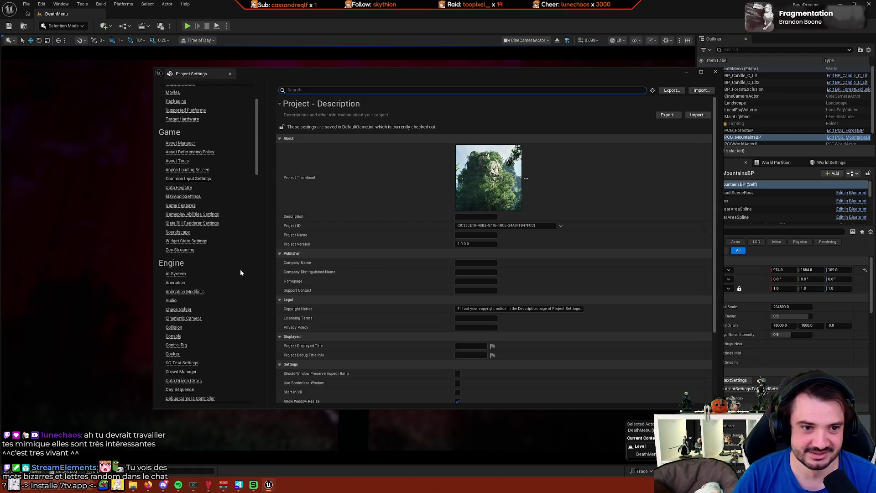
scroll(240, 273, up, 3)
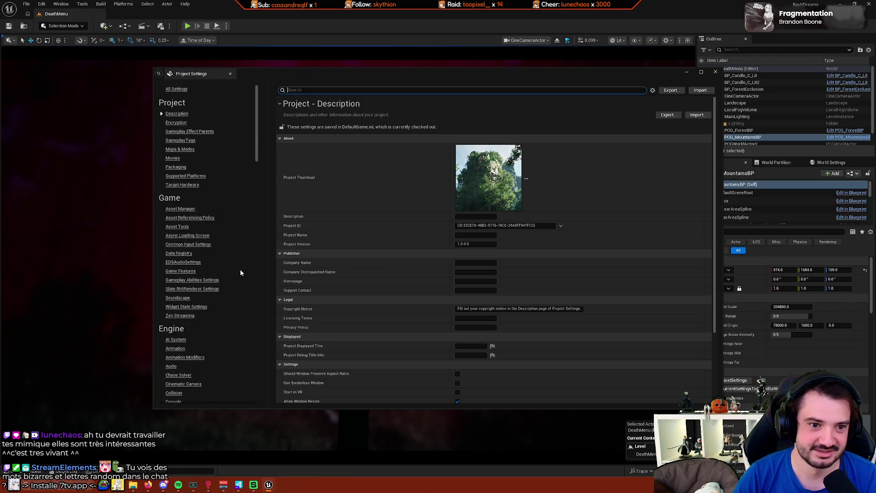
click(207, 236)
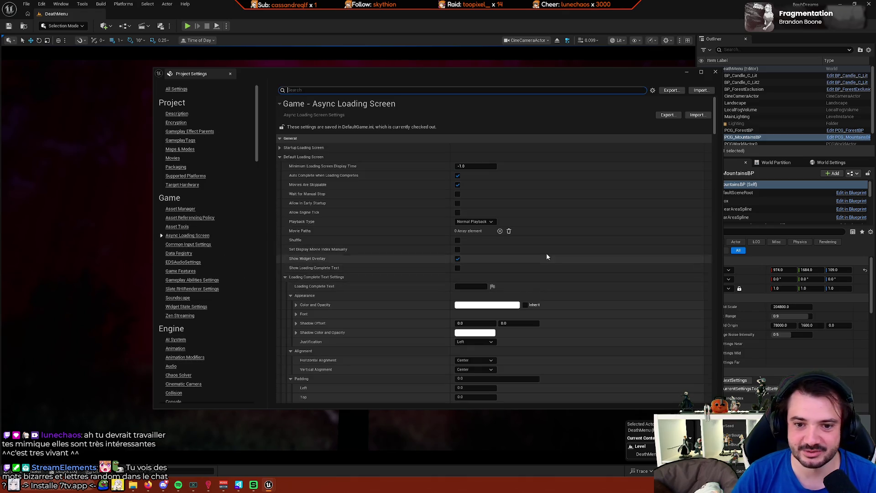
scroll(547, 256, down, 10)
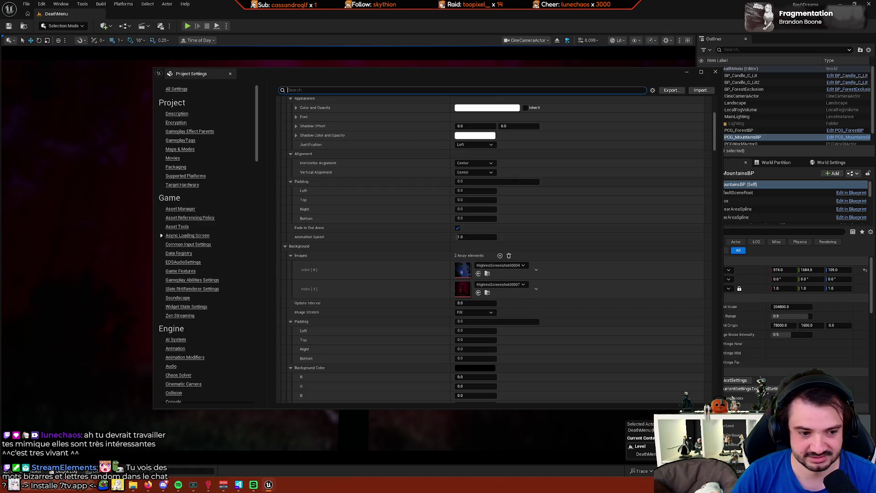
key(ctrl+space)
mouse_move(309, 416)
mouse_down()
mouse_move(470, 296)
mouse_move(463, 289)
mouse_up()
Delete the old HighresScreenshot00007 texture and close the project settings.
key(ctrl+space)
click(274, 415)
key(Delete)
click(392, 353)
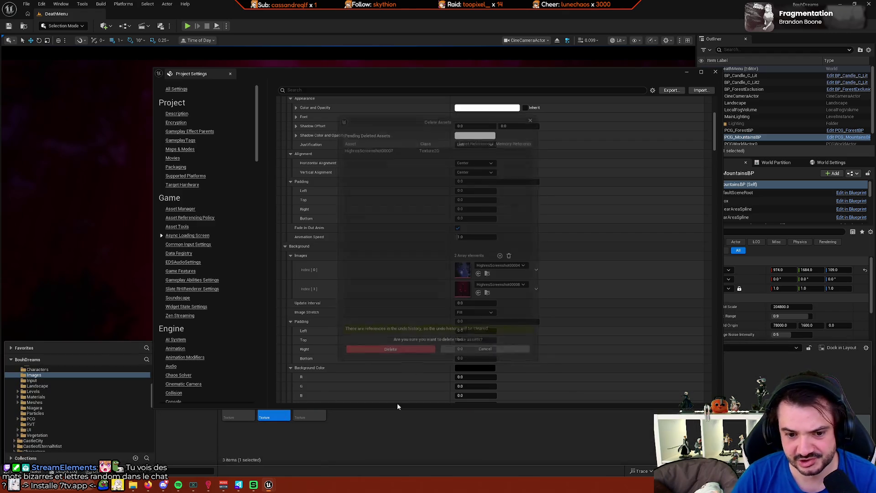
click(715, 72)
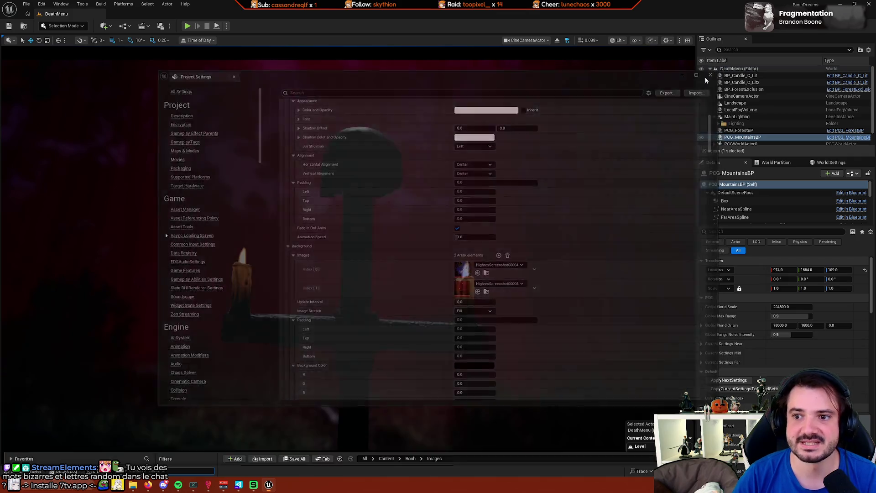
key(ctrl+space)
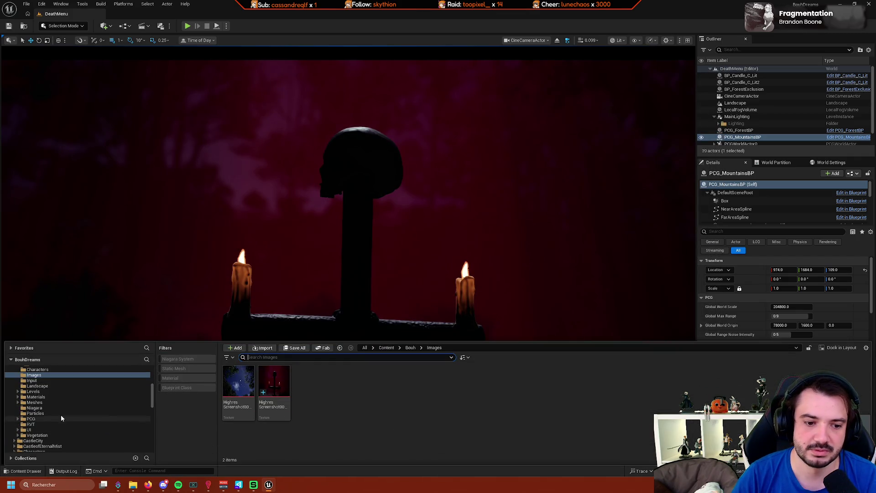
Browse the Levels, Images and Controllers folders and open the BP_MenuController blueprint.
click(73, 397)
click(85, 392)
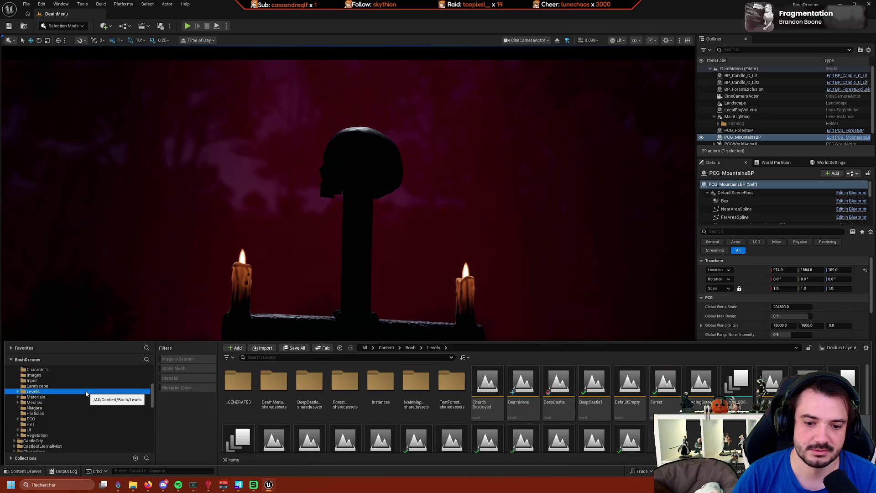
scroll(367, 404, down, 2)
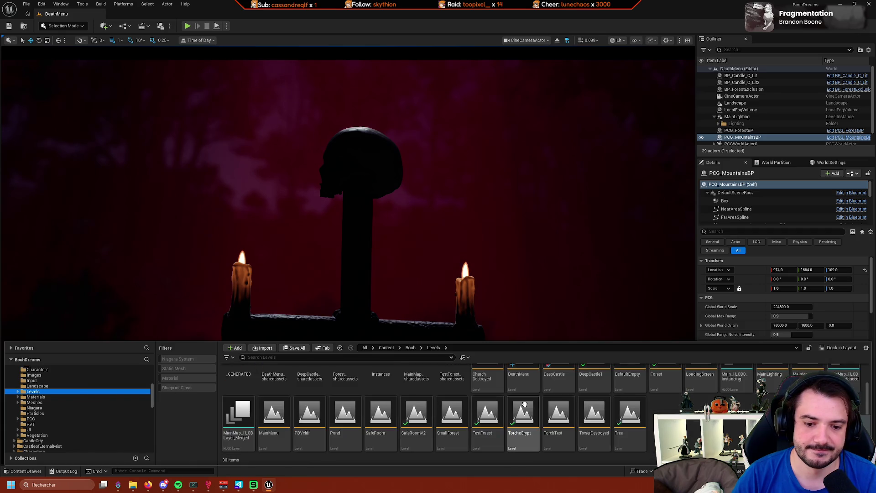
click(84, 376)
scroll(82, 388, up, 3)
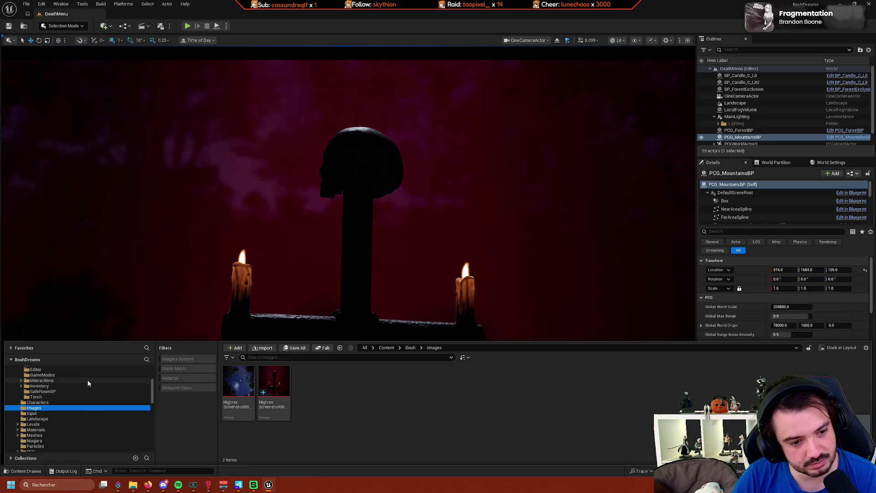
scroll(73, 395, up, 1)
click(91, 408)
click(314, 407)
double_click(314, 407)
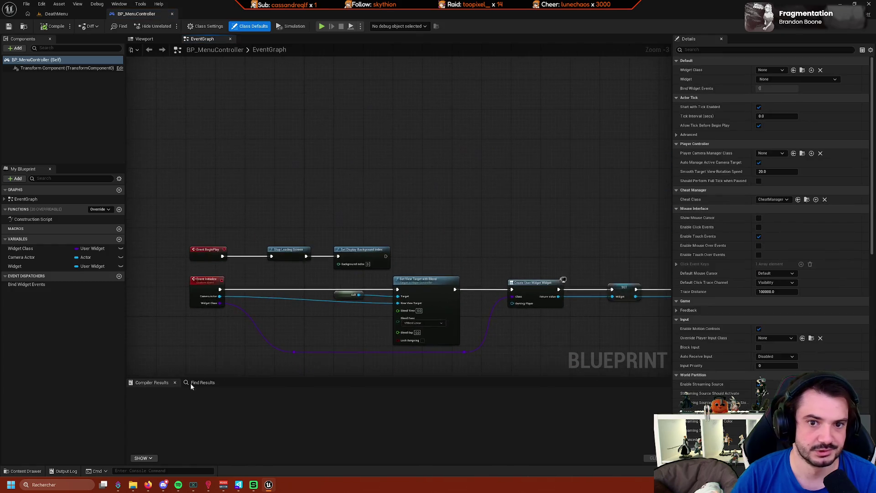
Search 'async loading' actions after Set Display Background Index without adding any node.
scroll(305, 236, up, 4)
mouse_move(335, 282)
mouse_down()
mouse_move(401, 272)
mouse_move(387, 275)
mouse_up()
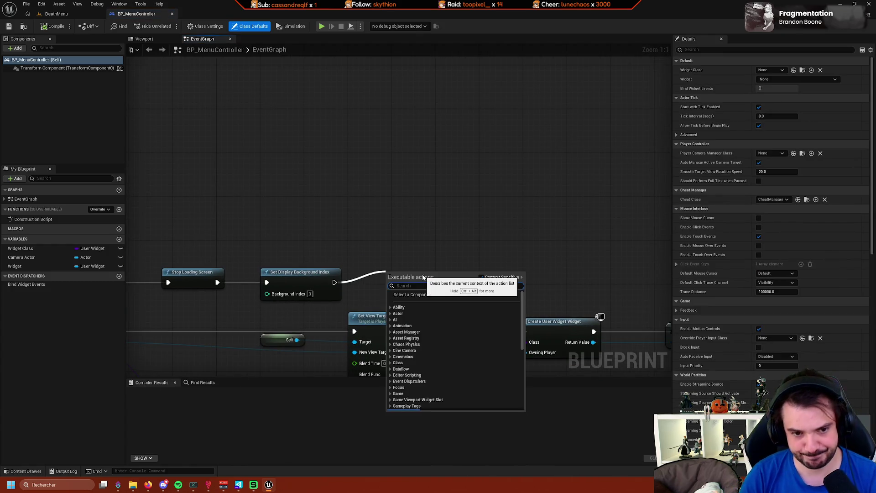
text(async loading)
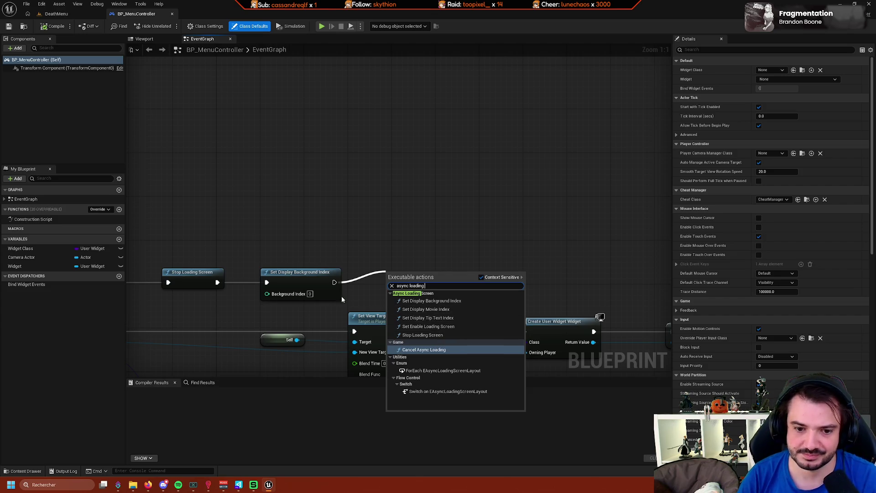
click(322, 239)
click(42, 4)
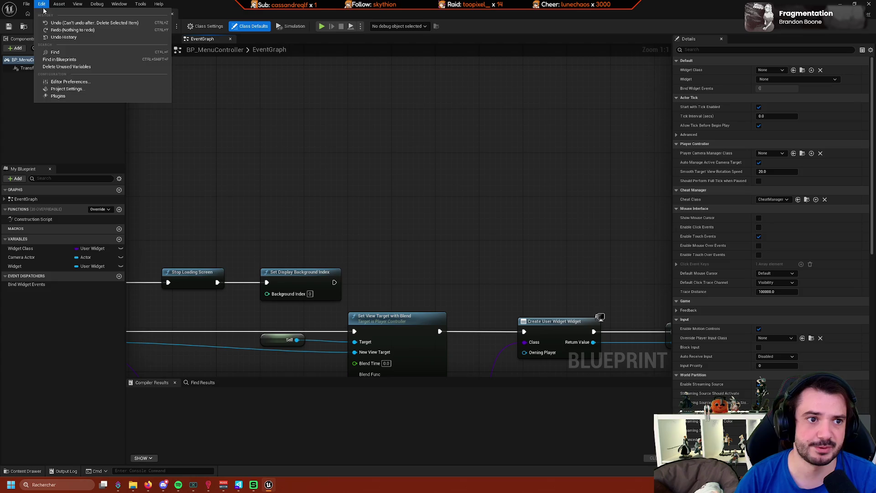
Look through Editor Preferences, close them, and open Project Settings on the Description page.
click(110, 83)
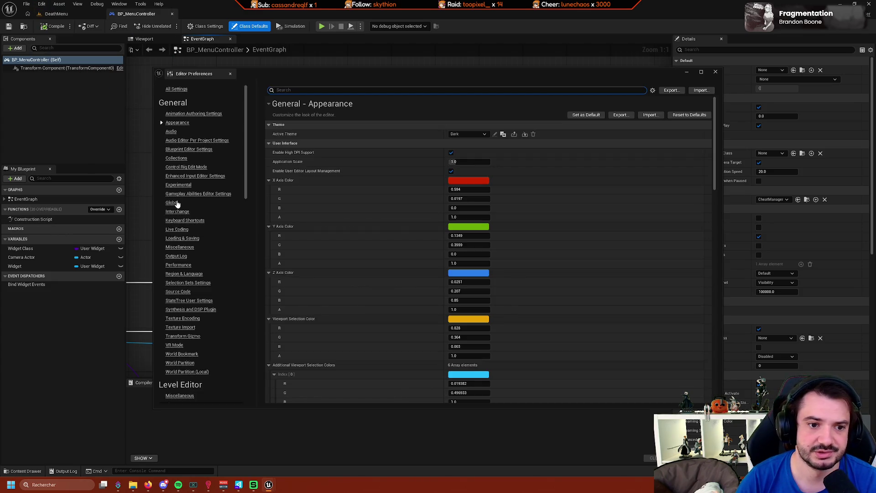
scroll(195, 191, down, 3)
scroll(205, 195, up, 2)
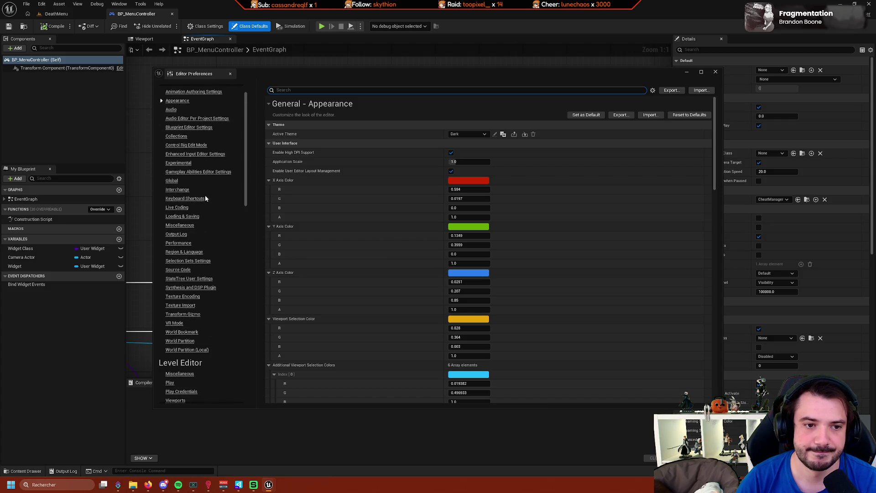
click(716, 71)
click(42, 4)
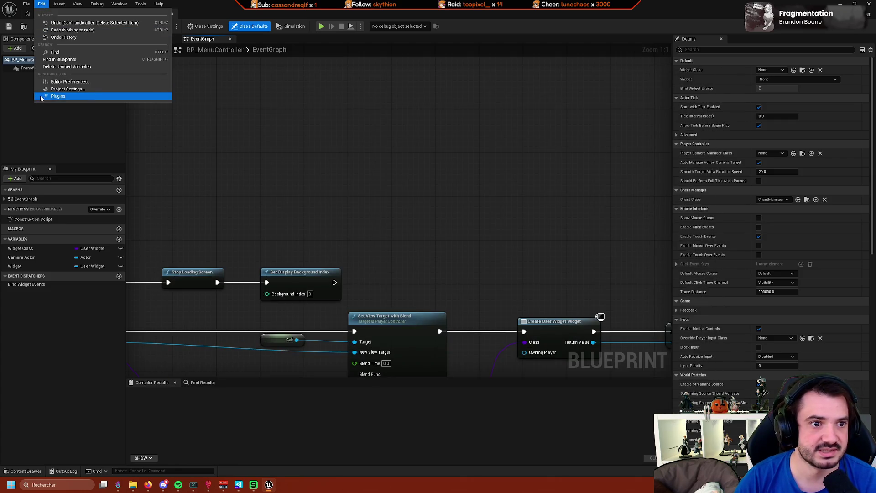
click(68, 90)
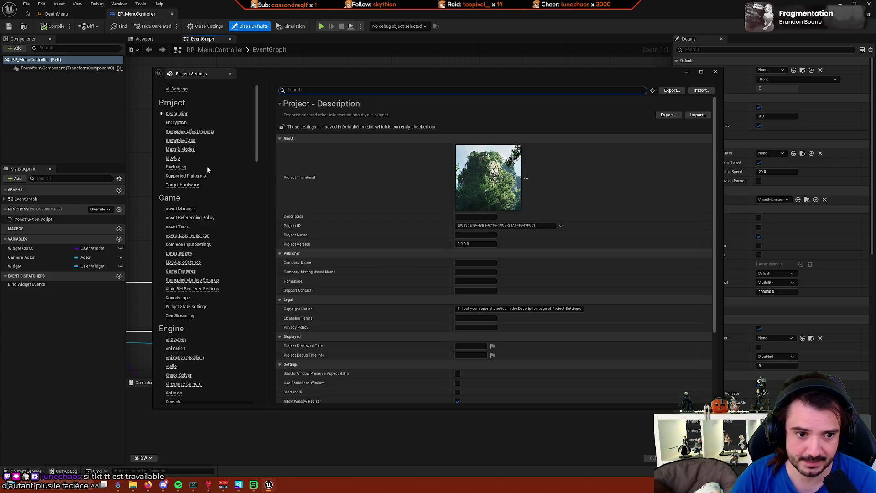
Scroll through the Async Loading Screen settings, including the two background screenshots.
scroll(229, 172, down, 4)
scroll(228, 172, up, 4)
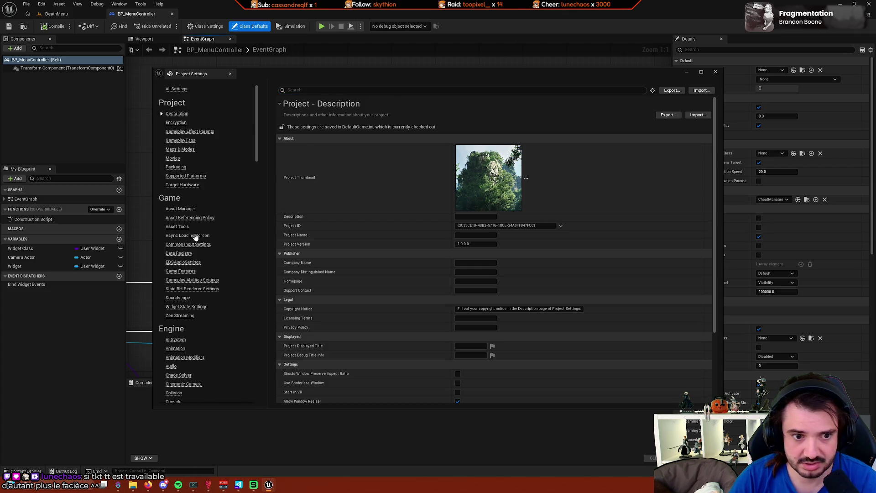
click(191, 235)
scroll(344, 245, down, 2)
scroll(344, 244, down, 10)
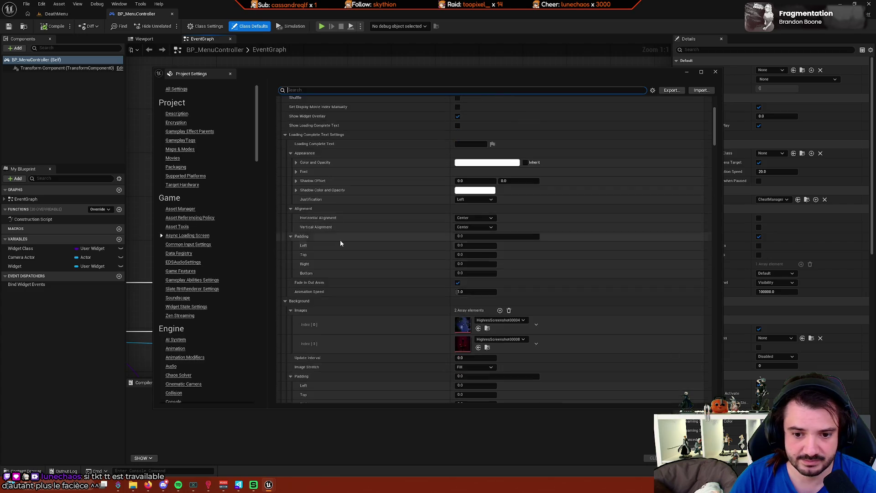
scroll(339, 239, down, 12)
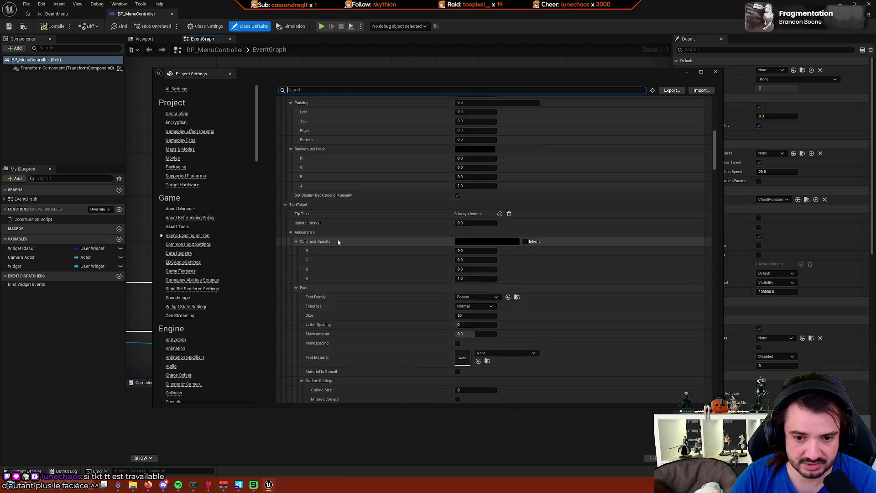
scroll(338, 237, down, 10)
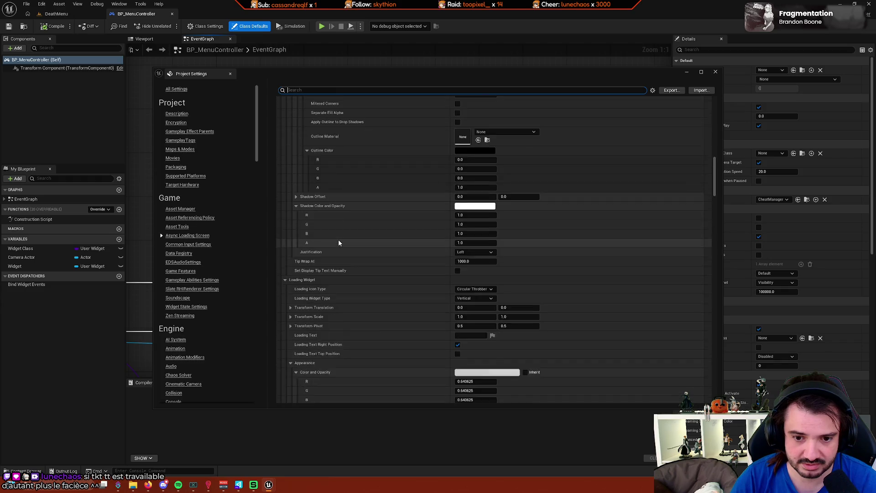
scroll(339, 241, up, 10)
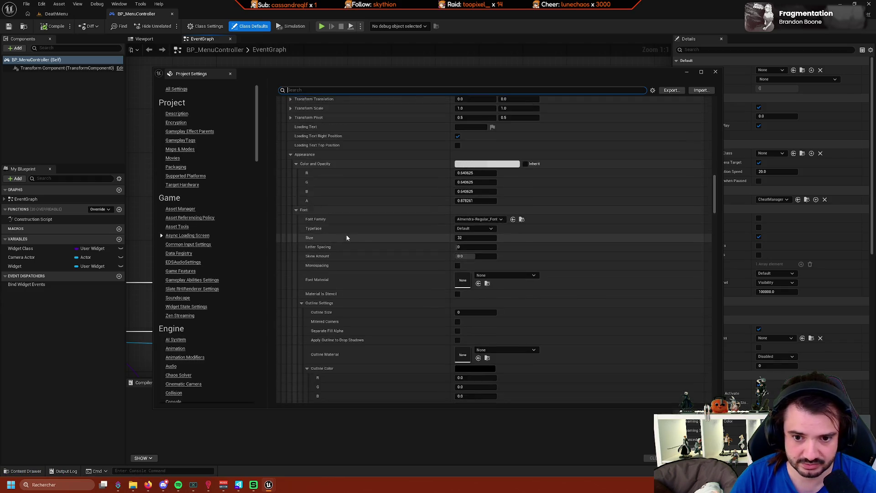
scroll(361, 234, up, 10)
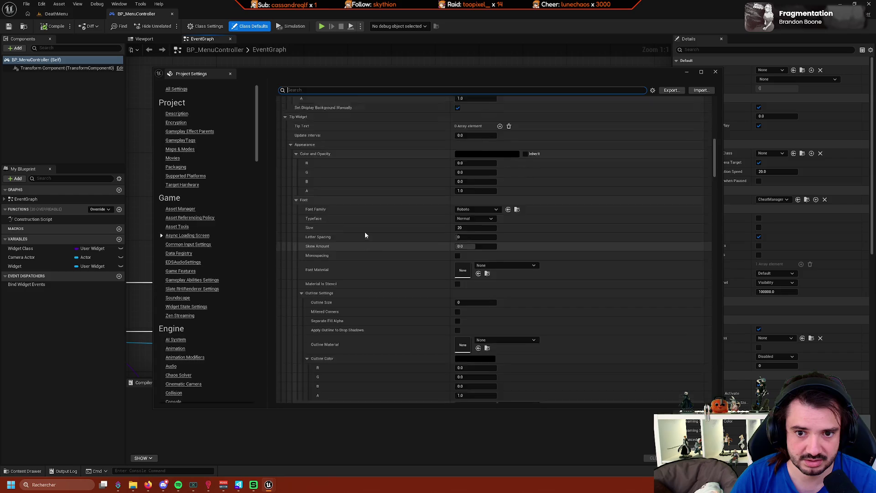
scroll(374, 232, up, 10)
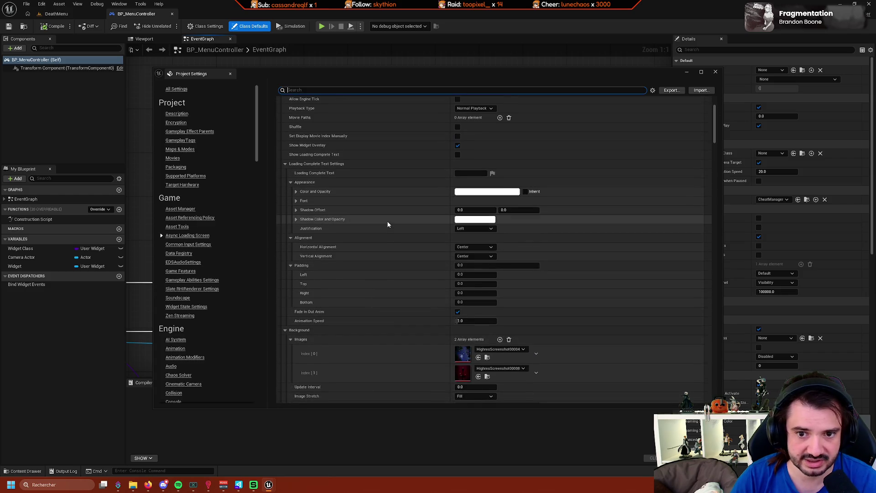
scroll(380, 236, up, 5)
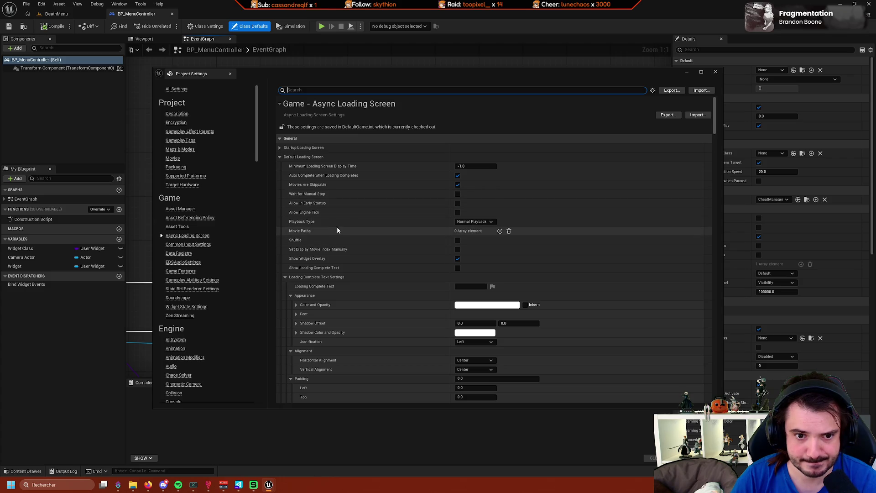
scroll(333, 252, down, 2)
Collapse the setting groups from Loading Complete Text to Border Background, then close Project Settings.
click(286, 244)
click(286, 254)
click(285, 262)
click(284, 271)
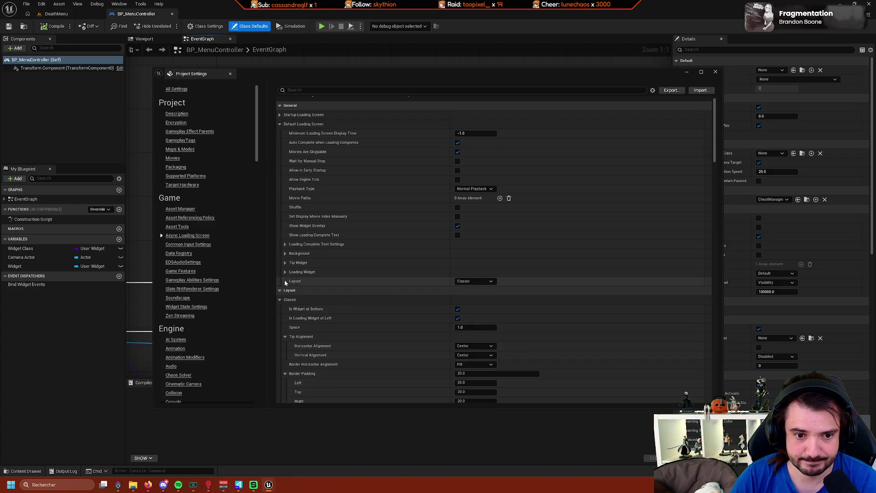
scroll(312, 288, down, 1)
scroll(302, 269, down, 1)
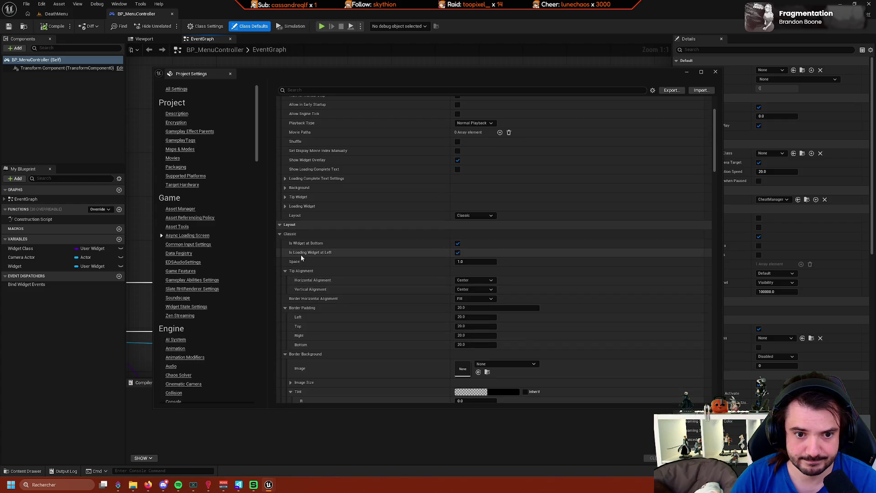
scroll(325, 267, down, 1)
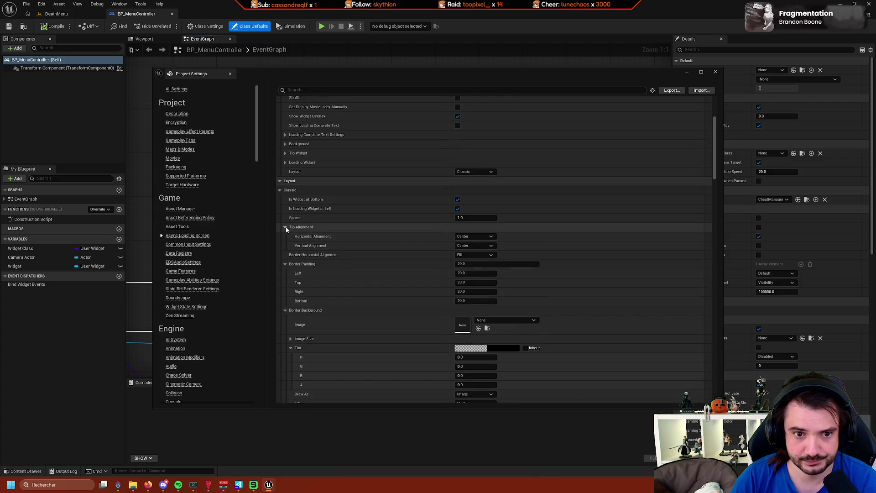
click(285, 227)
click(285, 246)
click(286, 256)
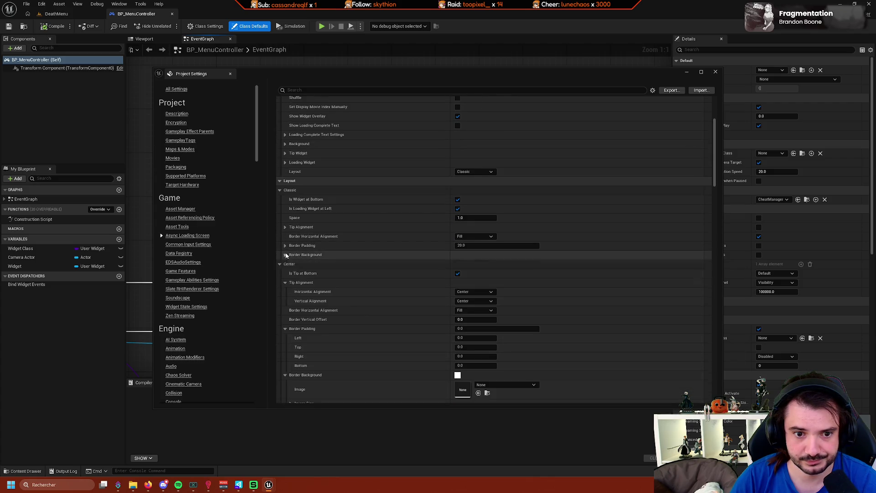
scroll(420, 219, up, 4)
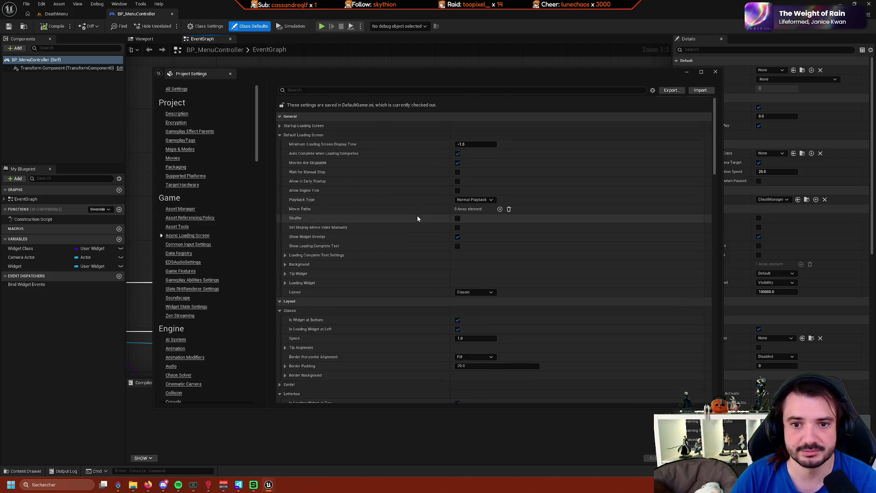
click(715, 71)
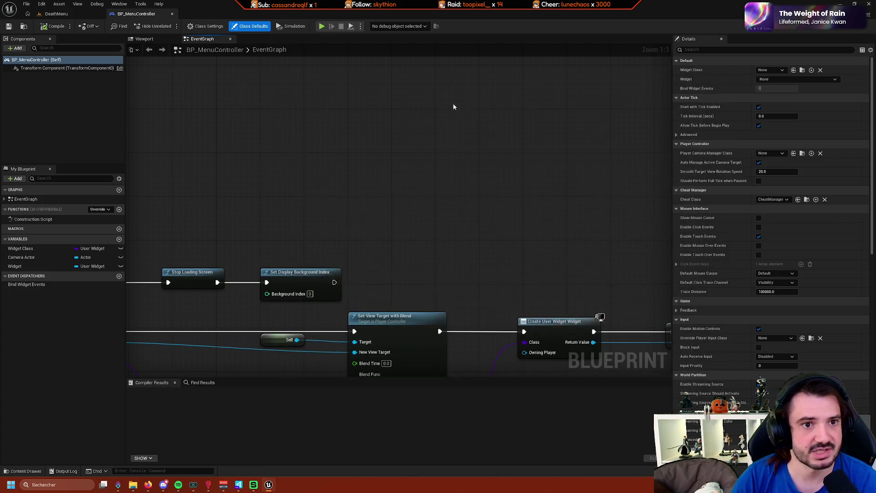
Zoom out the EventGraph and search the Window and Asset menus for packaging.
scroll(465, 96, down, 5)
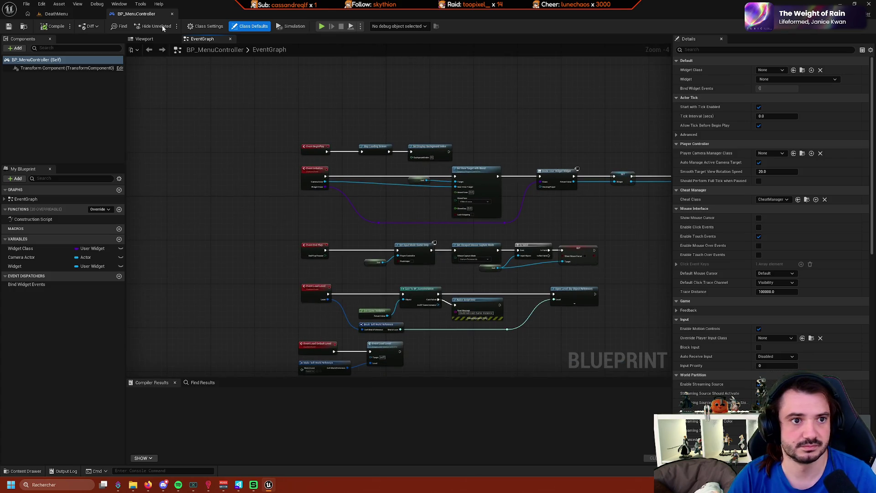
click(78, 4)
mouse_move(119, 5)
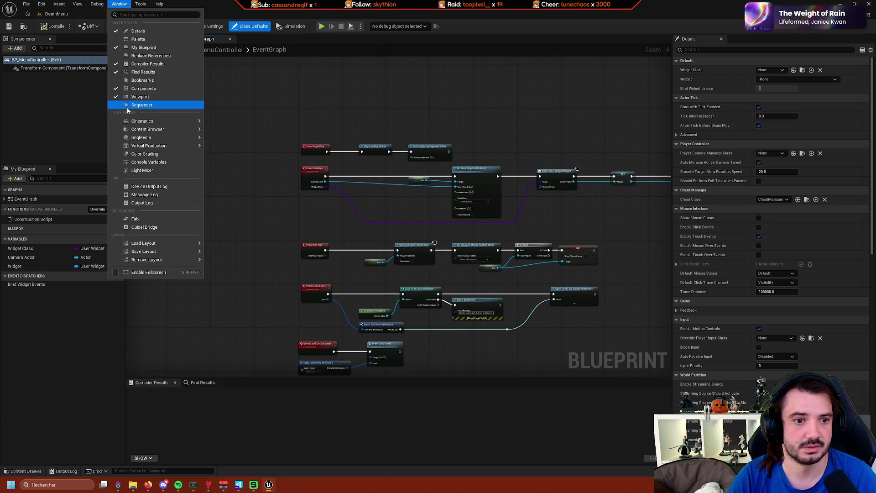
mouse_move(151, 138)
click(96, 83)
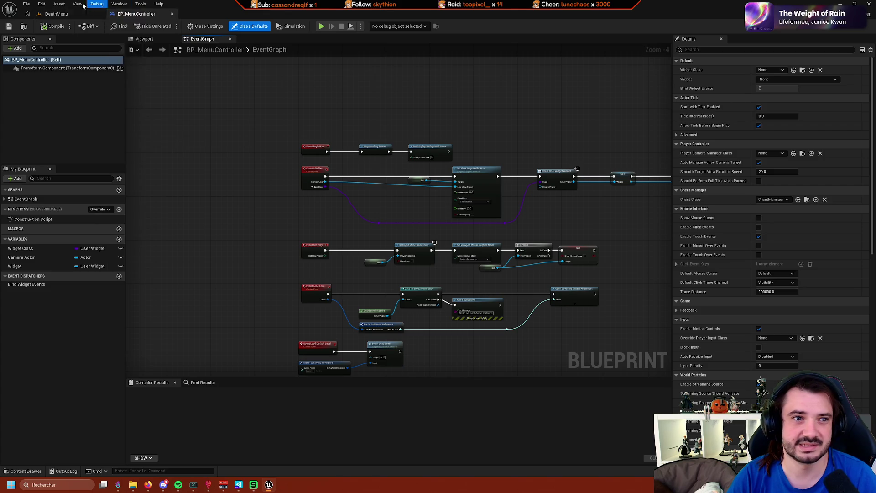
click(59, 4)
mouse_move(120, 8)
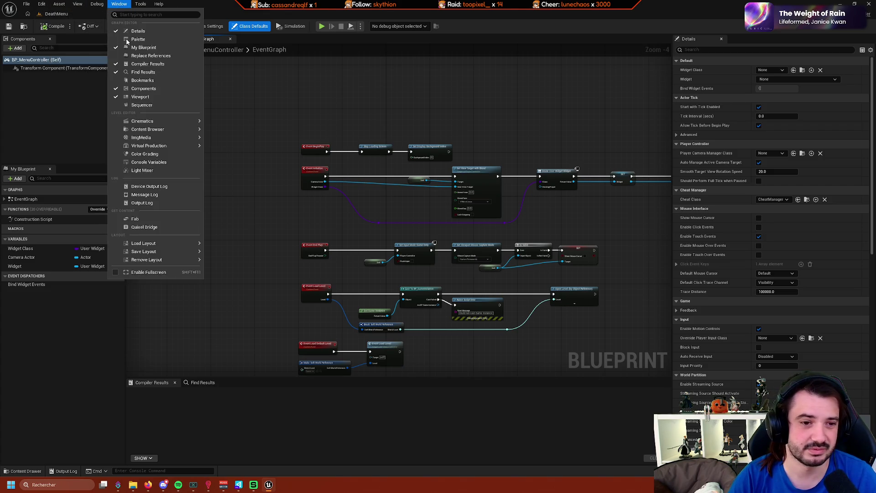
Check the Tools and Help menus, return to DeathMenu, and open the Platforms menu.
click(141, 4)
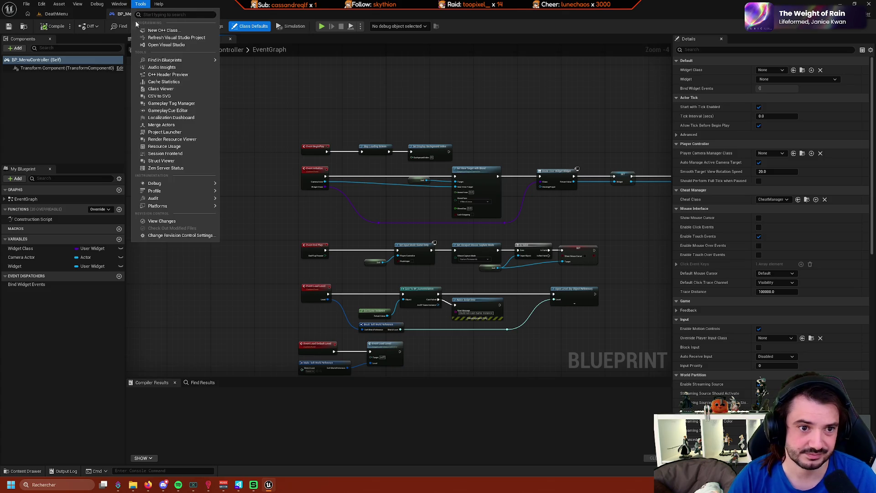
mouse_move(60, 5)
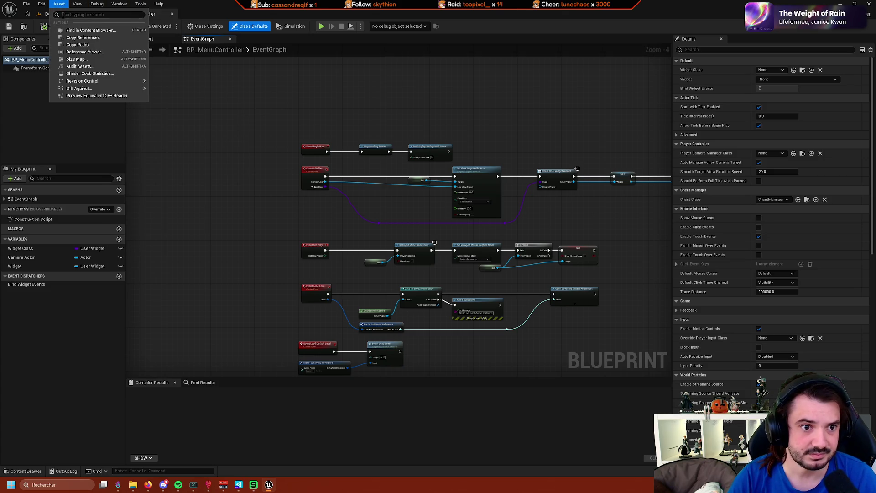
mouse_move(159, 4)
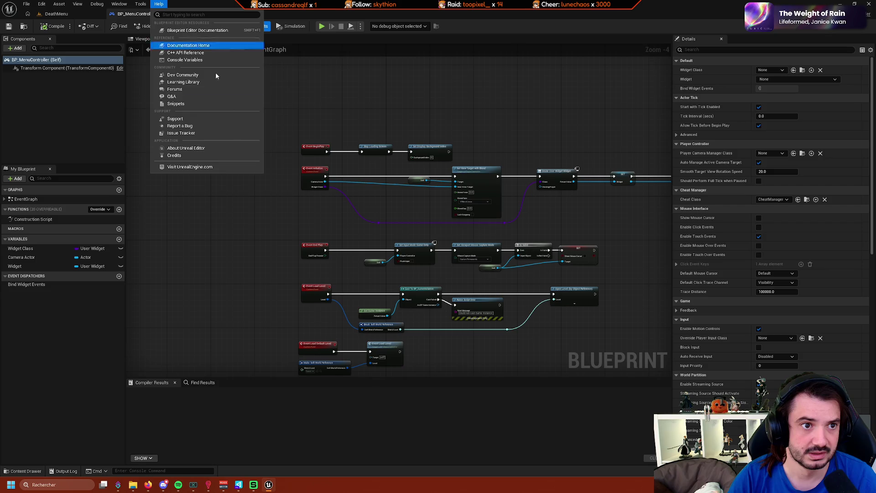
click(179, 256)
click(57, 14)
click(122, 4)
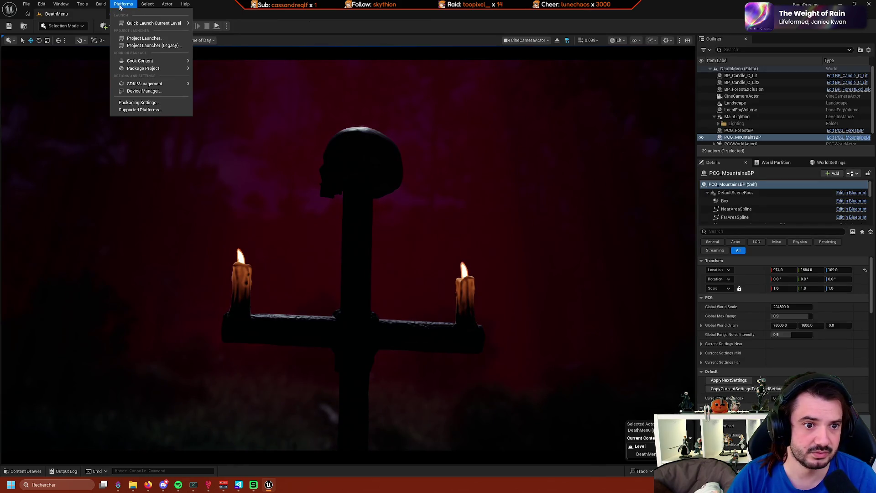
Package the project for Windows into the chosen folder and watch progress in the Output Log.
mouse_move(174, 68)
click(235, 72)
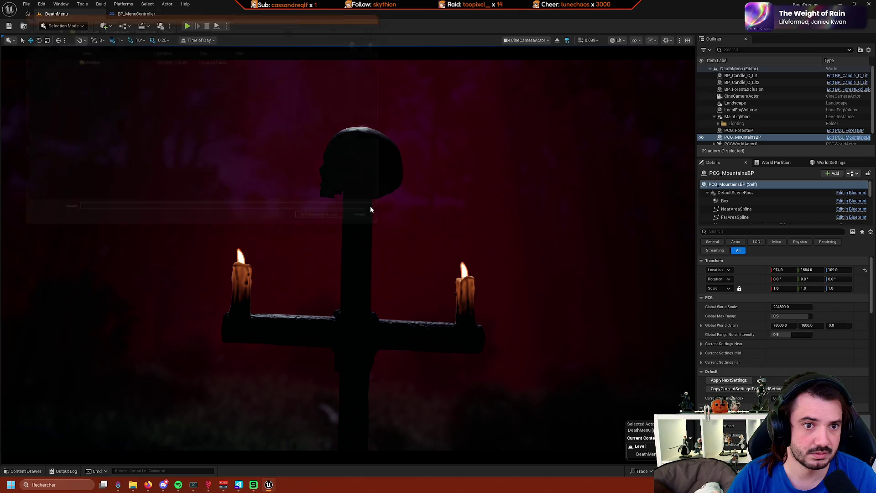
click(349, 229)
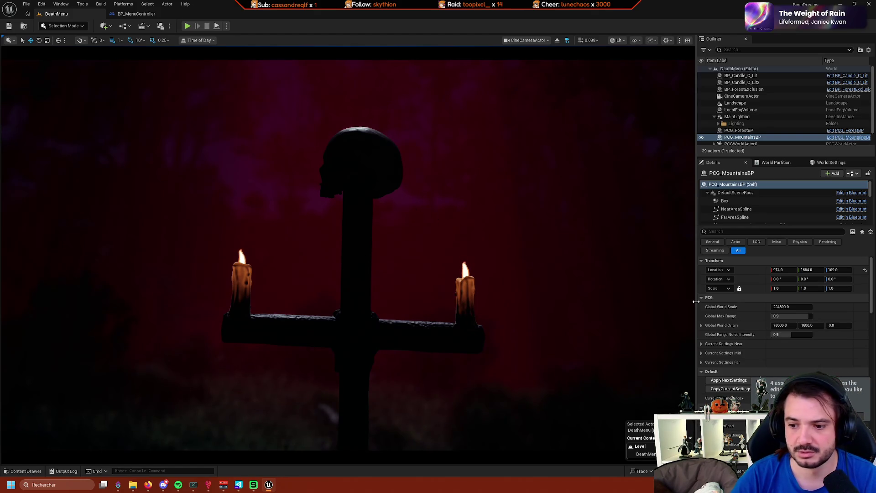
key(grave)
key(grave)
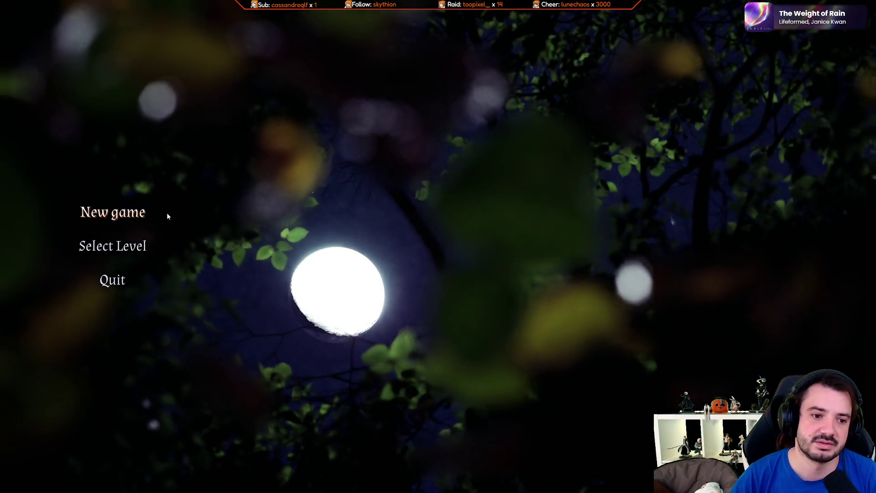
Play BouhDreams from New game to the death screen, choose Continue, then quit.
click(166, 215)
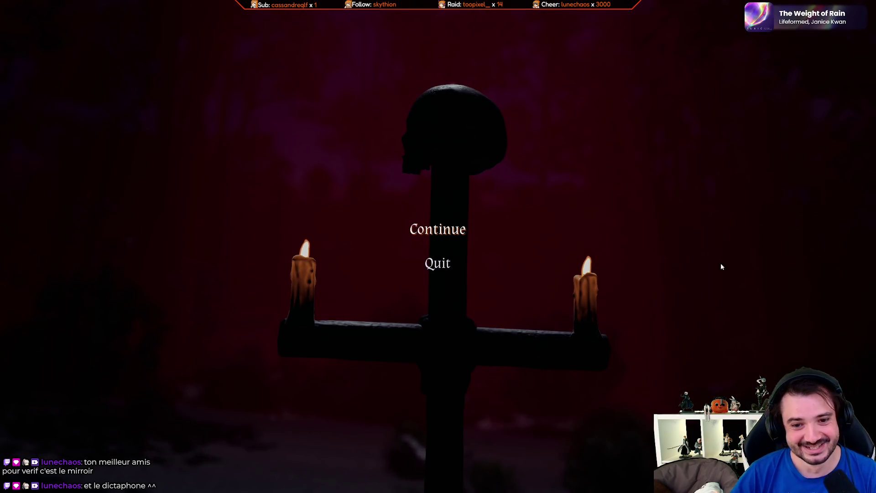
click(455, 230)
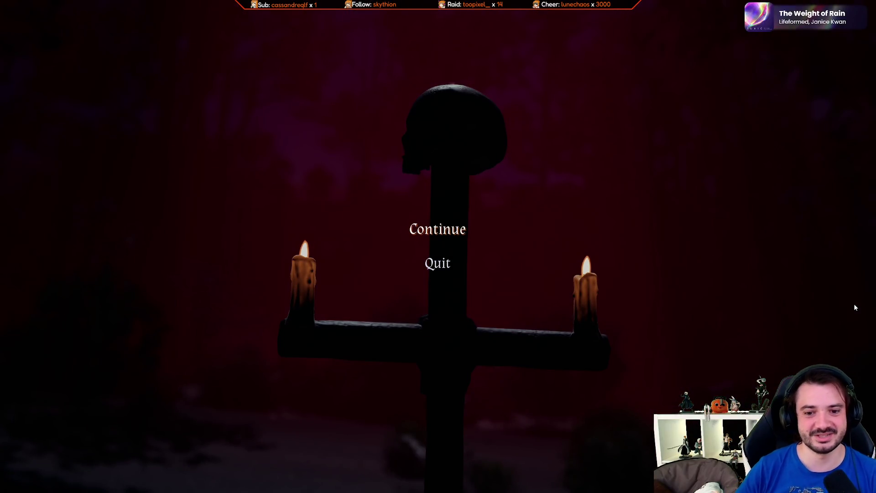
click(436, 283)
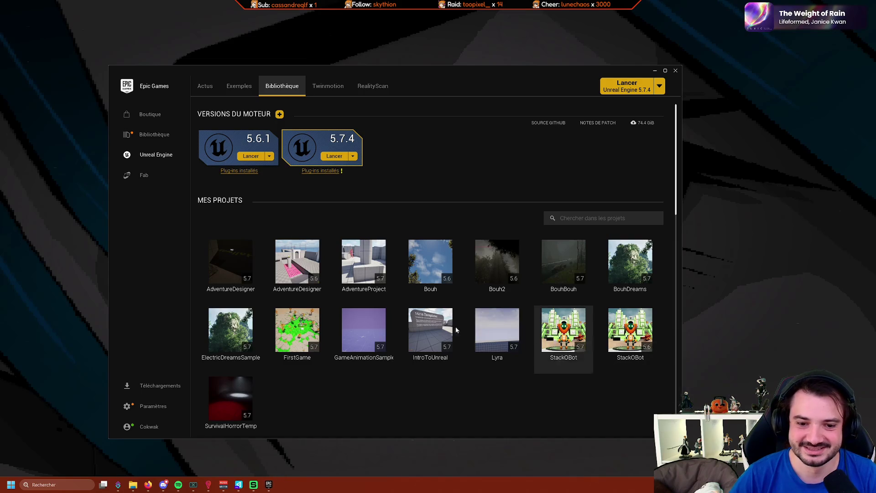
Launch the BouhDreams tile in Unreal Engine 5.7.4 and minimize the Epic Games Launcher.
double_click(633, 272)
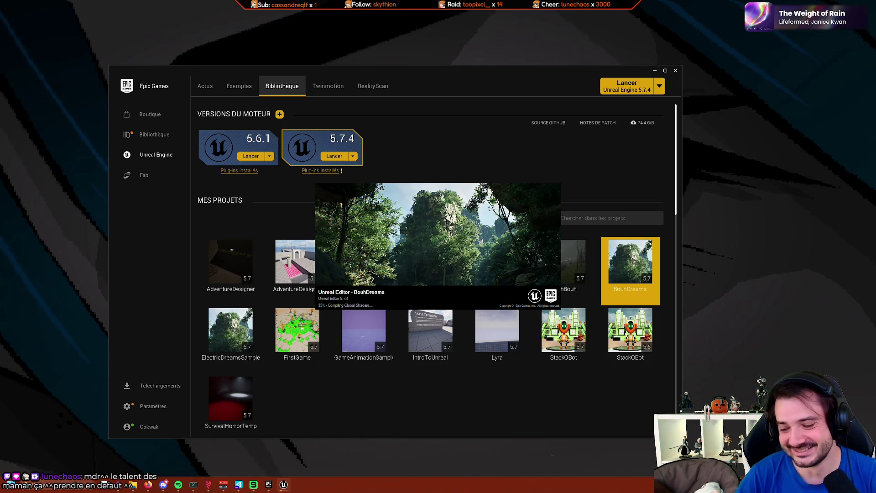
click(655, 70)
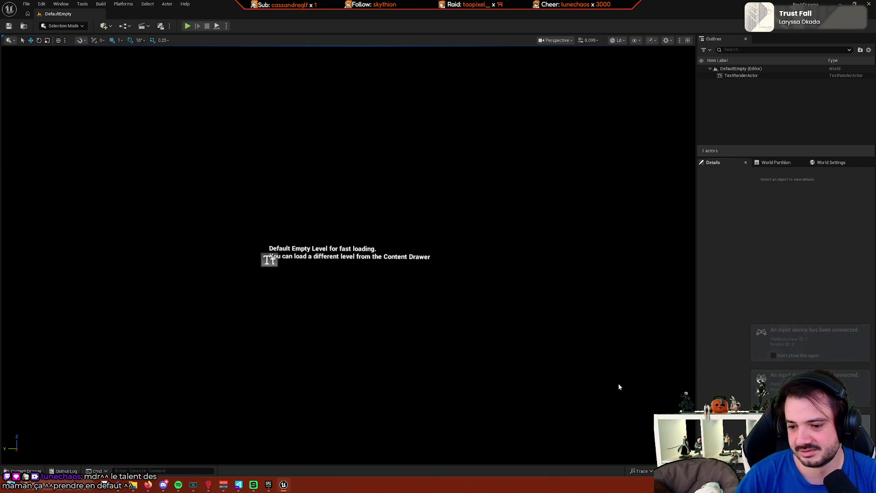
Browse the Animation, Blueprints and Bouh folders, then open Levels to list its 30 levels.
click(23, 471)
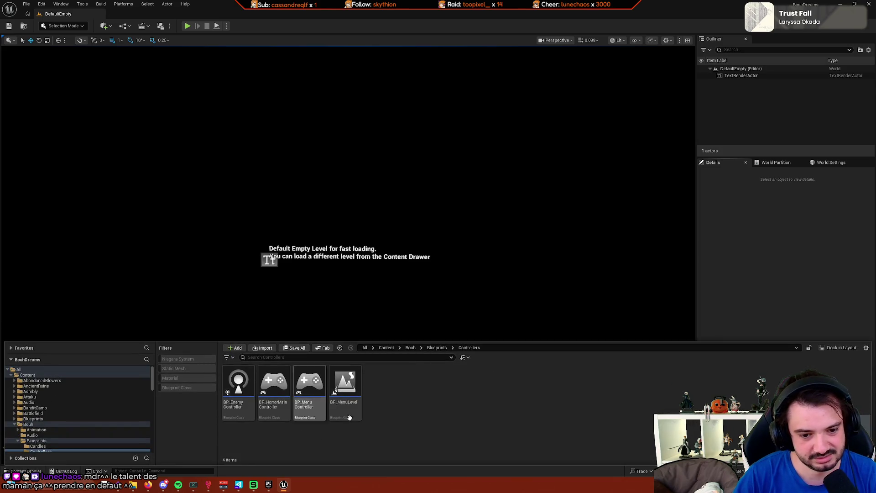
click(310, 397)
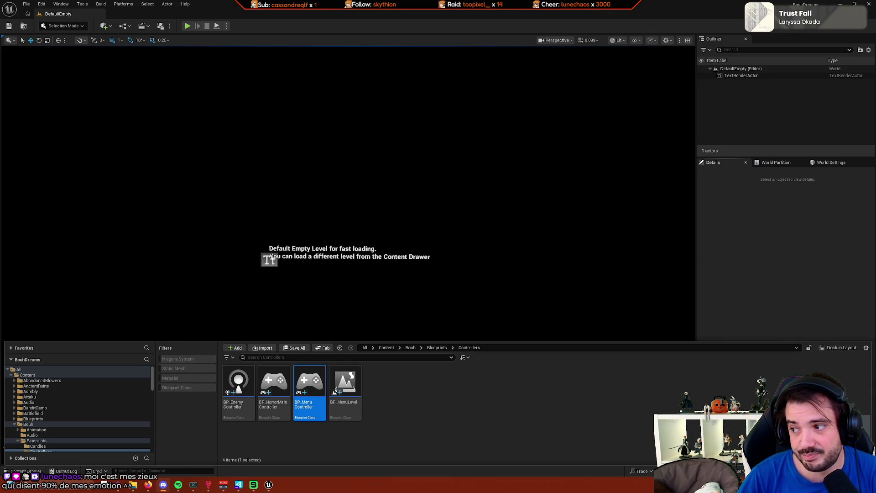
click(591, 392)
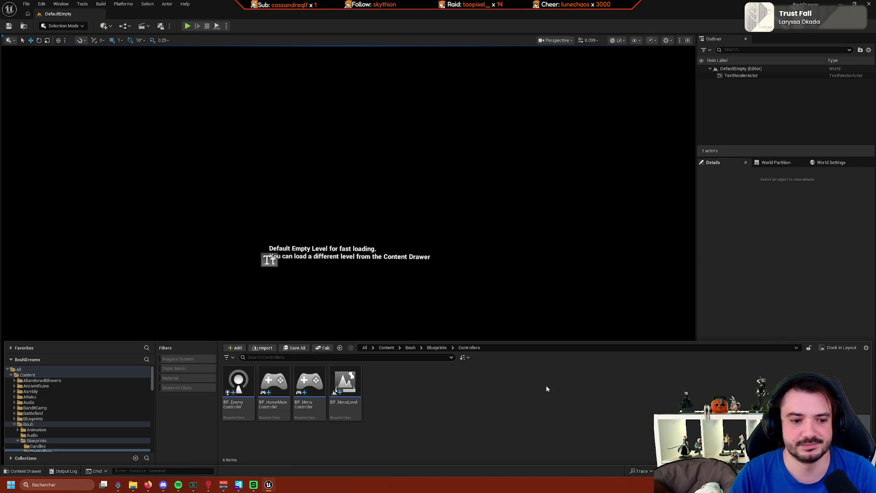
click(33, 429)
click(49, 440)
scroll(54, 424, down, 3)
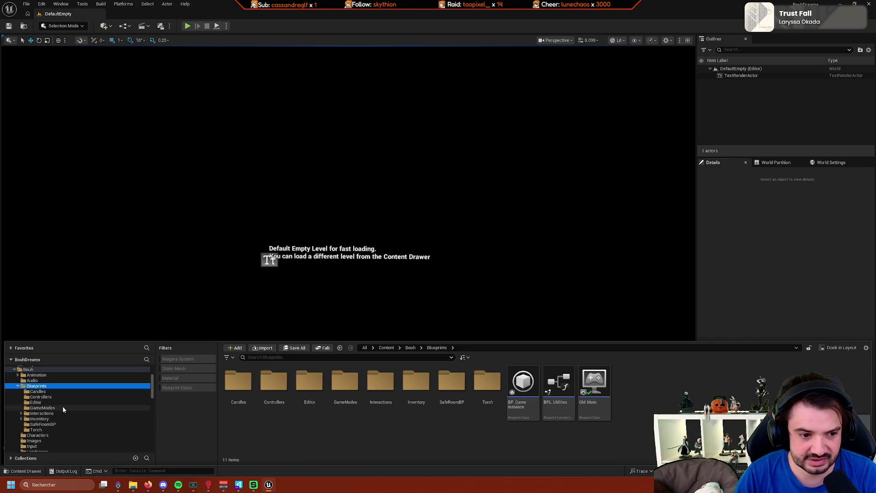
scroll(51, 392, up, 2)
click(51, 393)
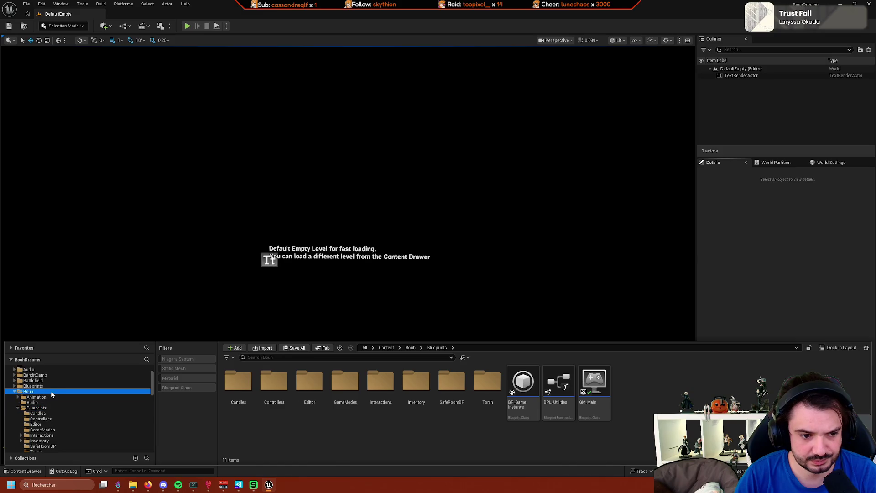
double_click(487, 383)
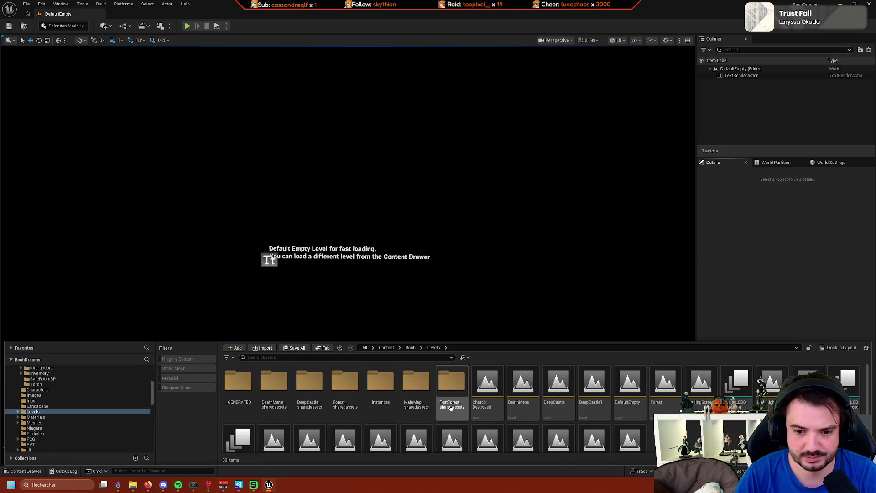
scroll(668, 397, down, 1)
Open the Forest level and turn the view from the tower toward the field.
double_click(668, 397)
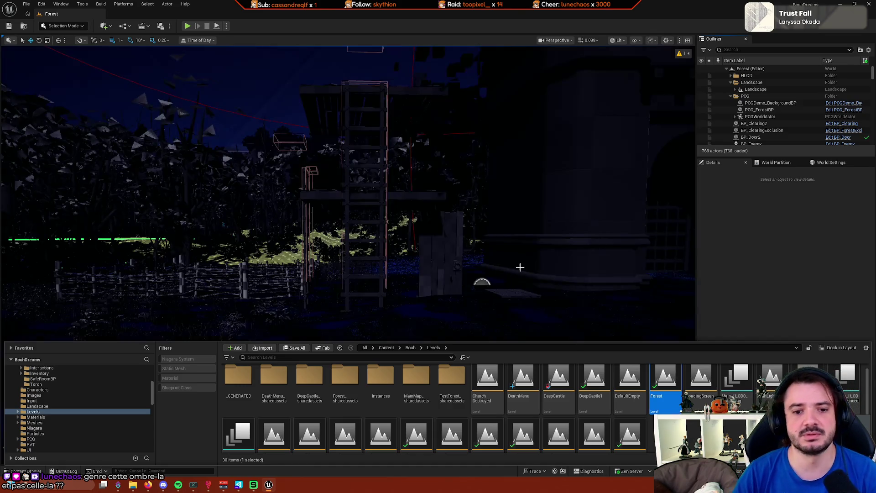
drag(505, 254, 401, 237)
scroll(347, 256, up, 3)
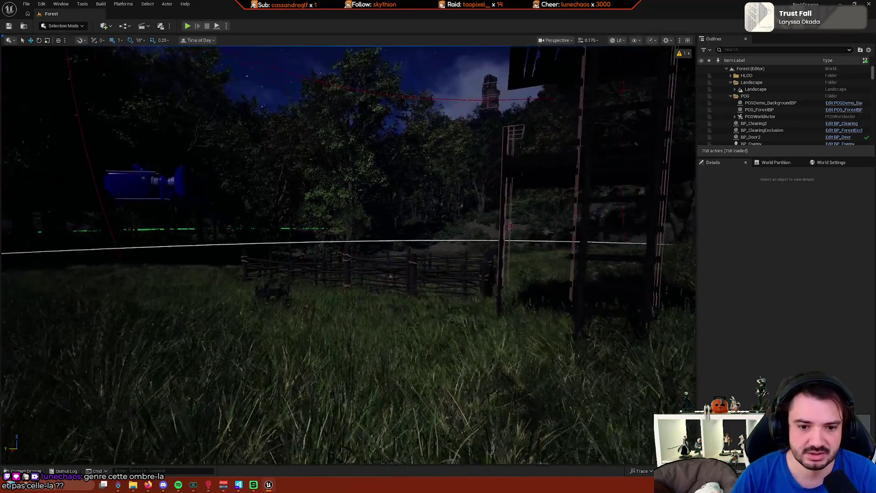
Fly to the wicker fence pen and rise up to frame the whole enclosure.
key(w)
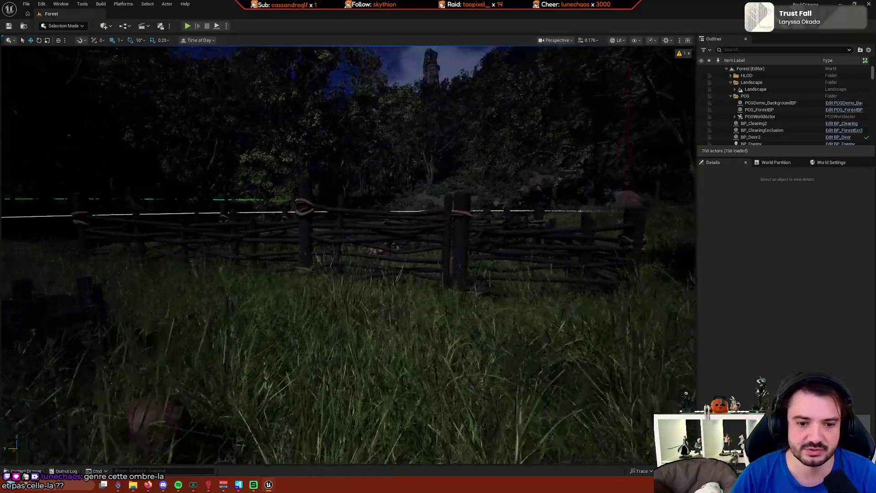
key(w)
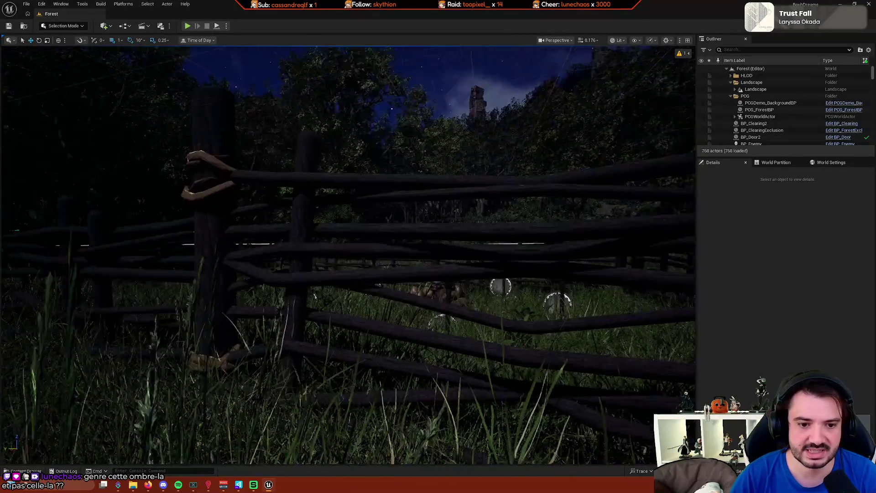
key(s)
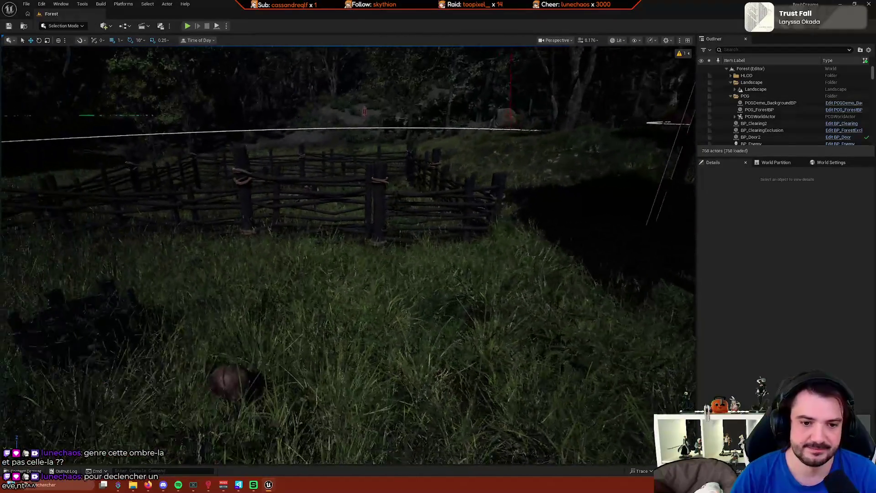
key(w)
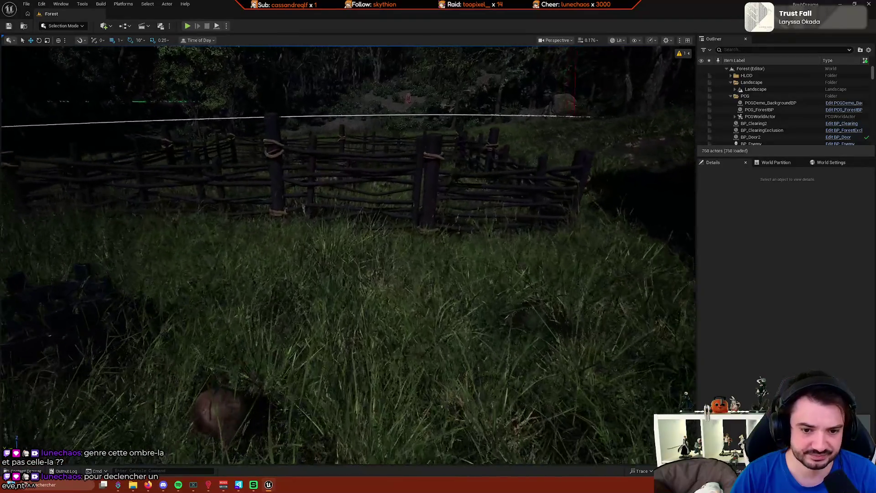
key(s)
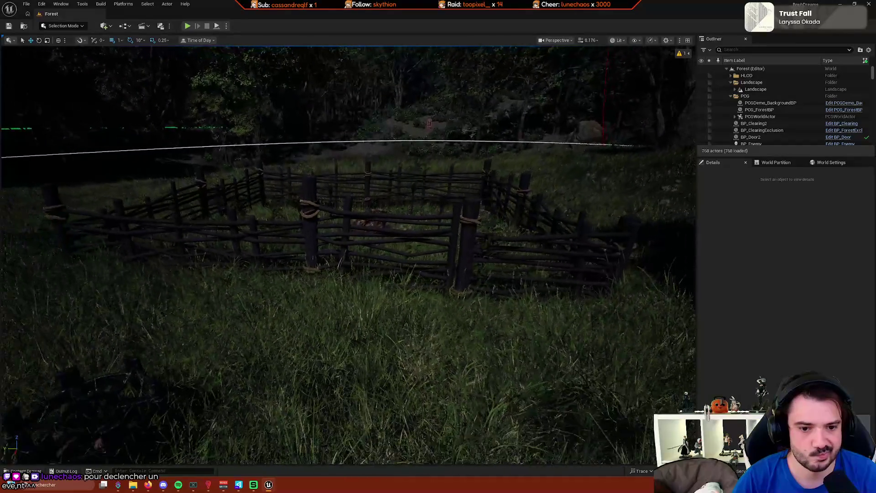
mouse_move(478, 222)
mouse_down()
mouse_move(475, 210)
mouse_move(452, 237)
mouse_move(478, 222)
mouse_up()
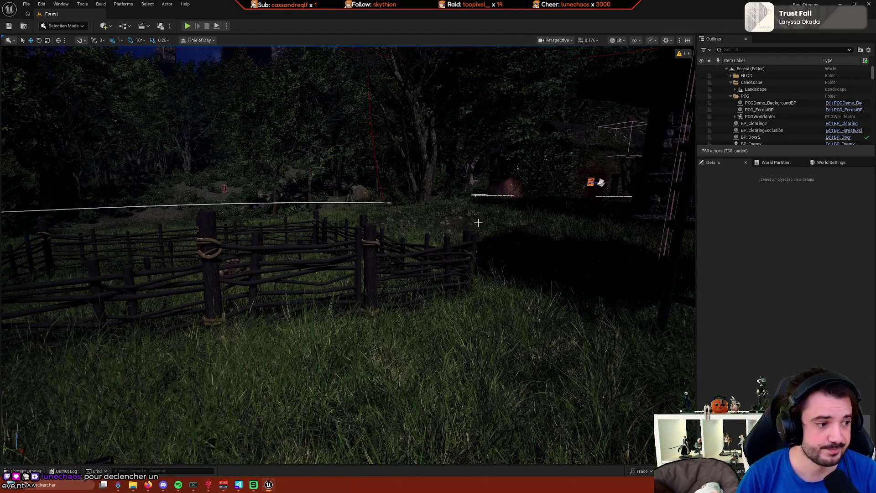
drag(489, 231, 486, 182)
mouse_move(589, 242)
mouse_down()
mouse_move(587, 274)
mouse_move(589, 242)
mouse_move(562, 215)
mouse_move(502, 245)
mouse_up()
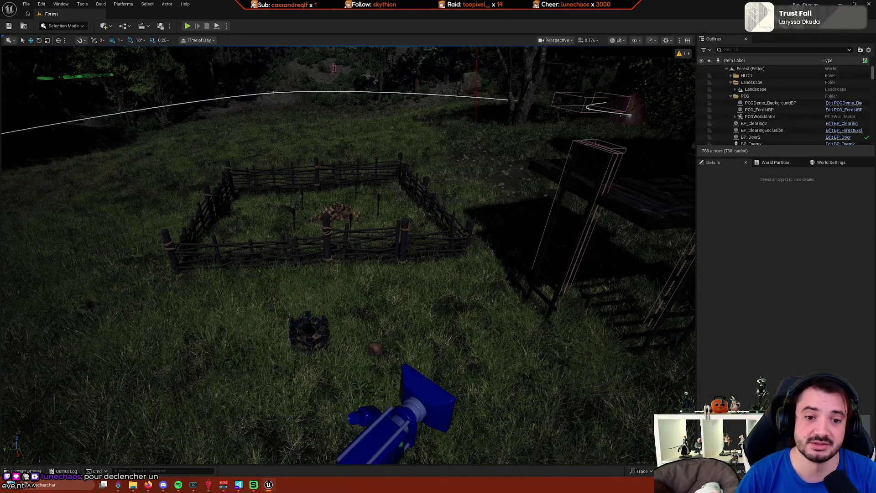
Delete the BP_LineOfSight entry at Index [1] from the fence gate's Triggers list.
click(334, 248)
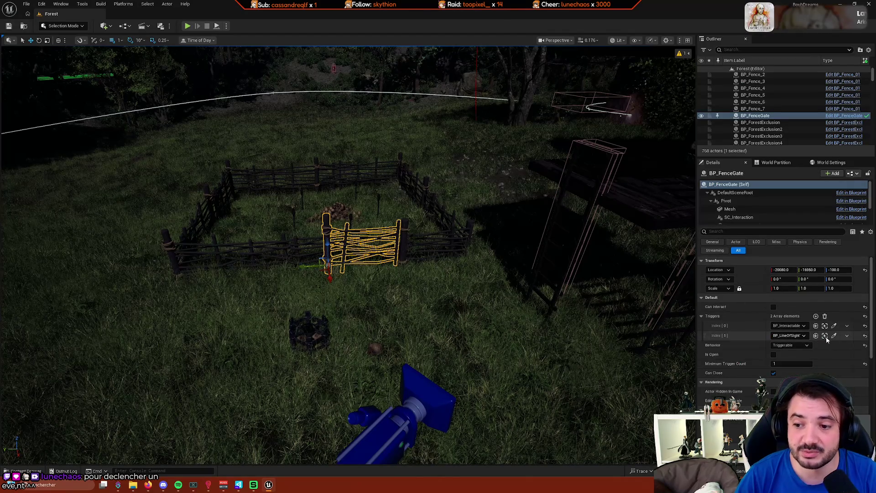
click(848, 336)
click(853, 355)
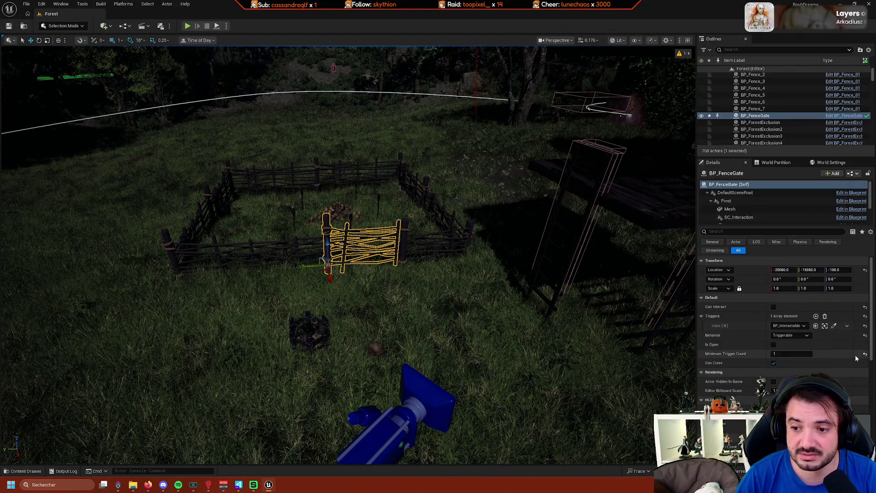
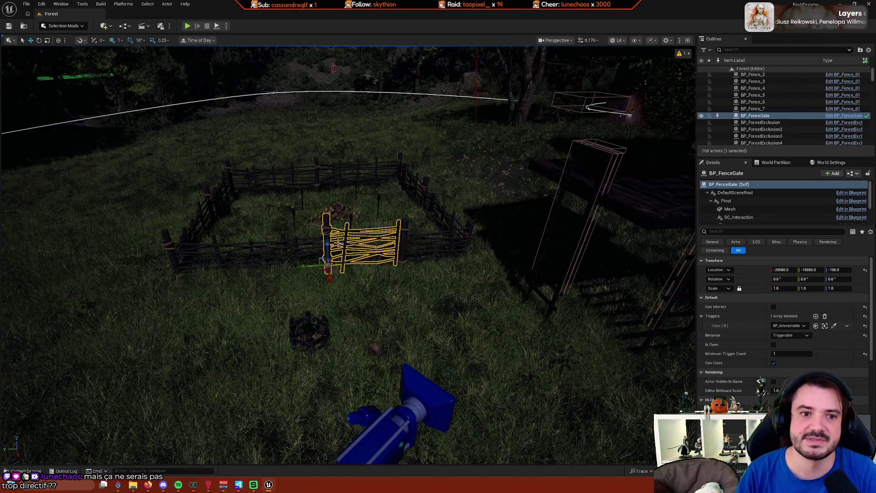
Play-test the level, walking to the fence and picking up and dropping the red object.
drag(356, 129, 204, 91)
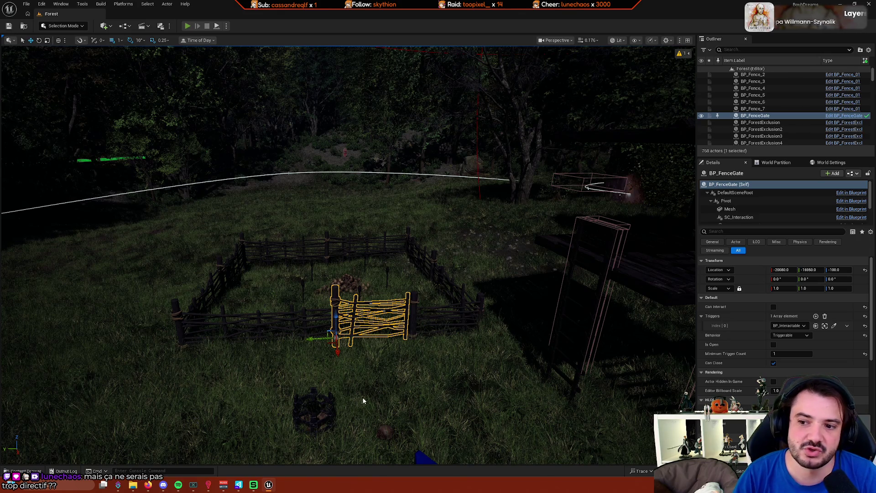
key(alt+p)
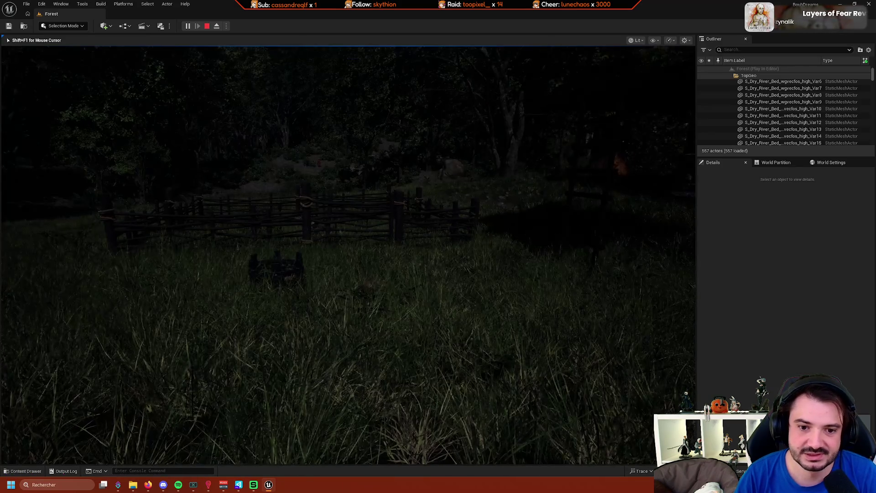
key(w)
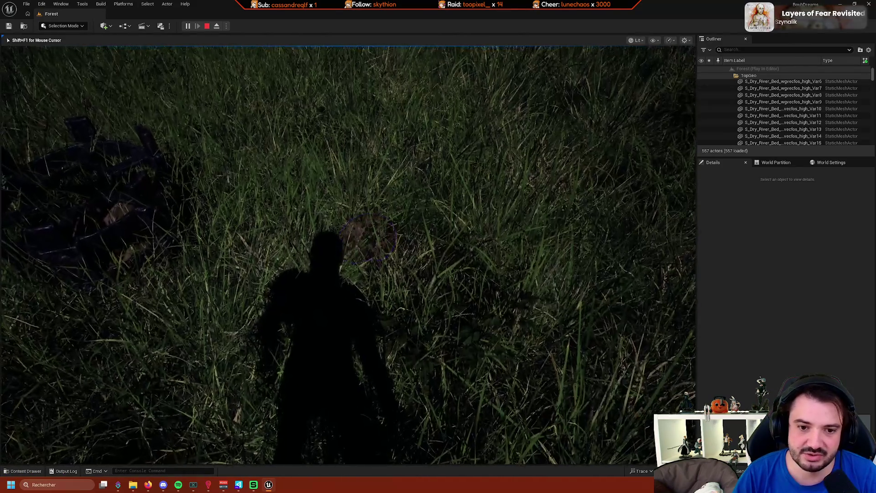
key(e)
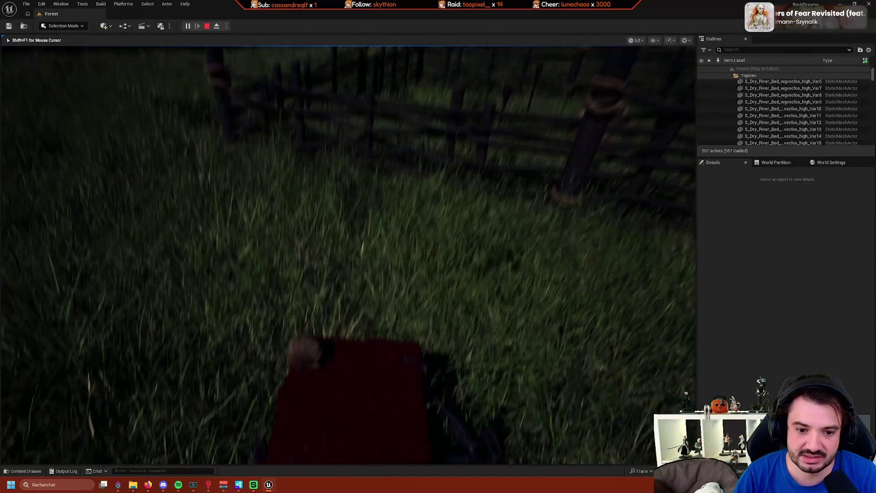
key(e)
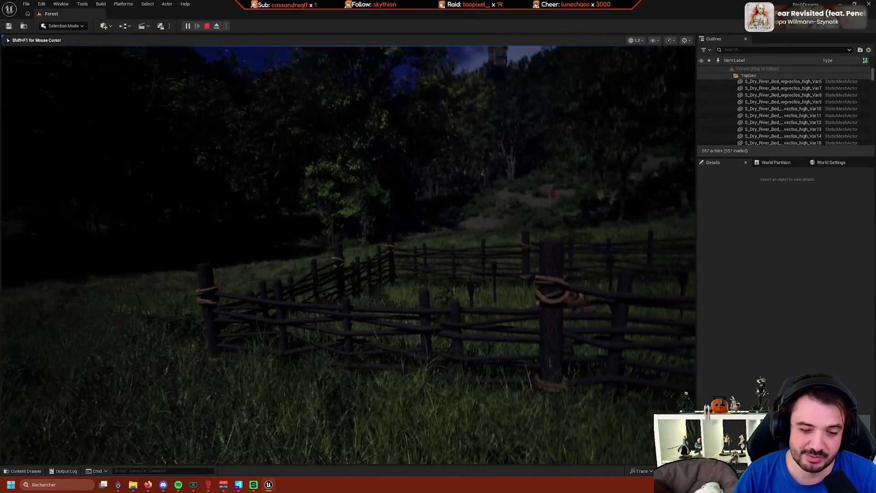
key(e)
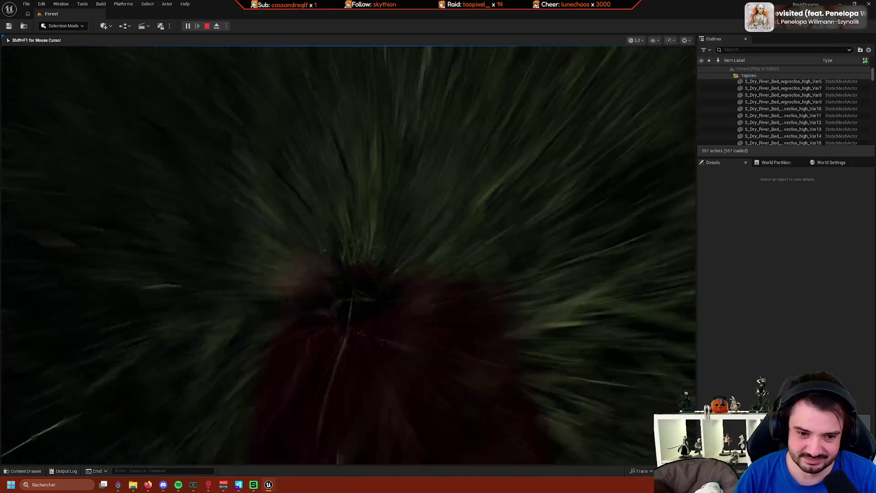
key(e)
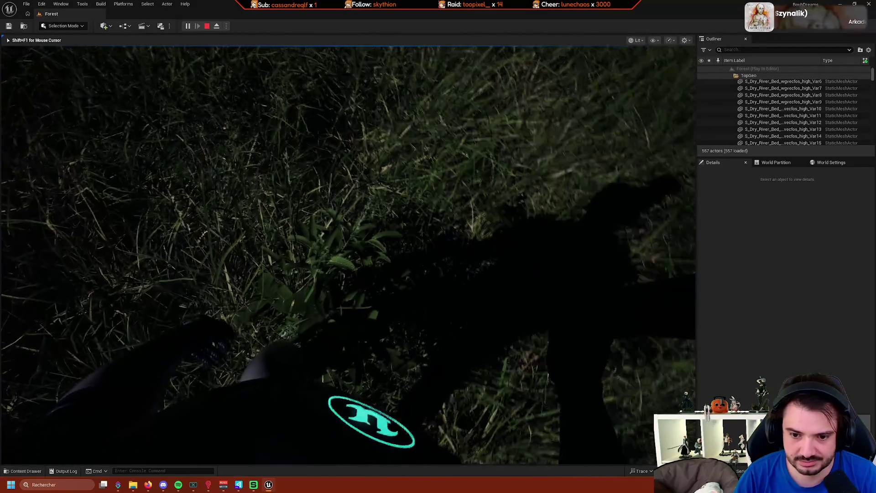
key(Escape)
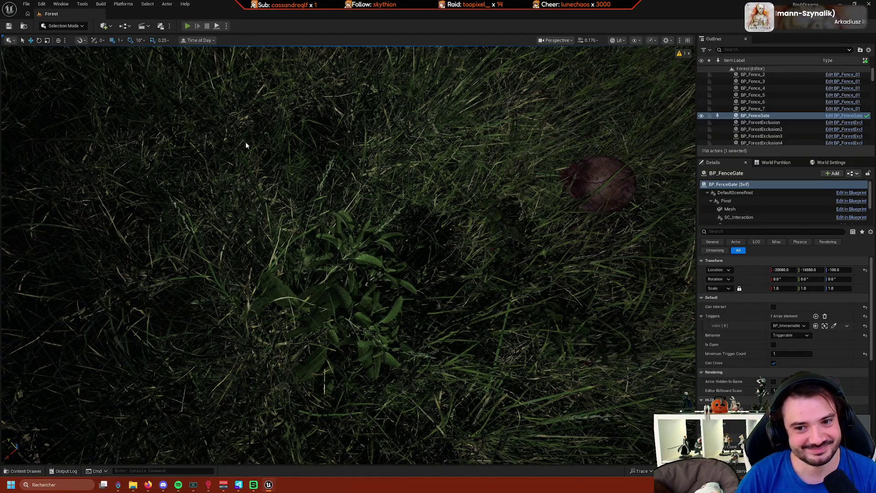
Run two more play sessions, checking the fence gate and campfire area between them.
key(alt+p)
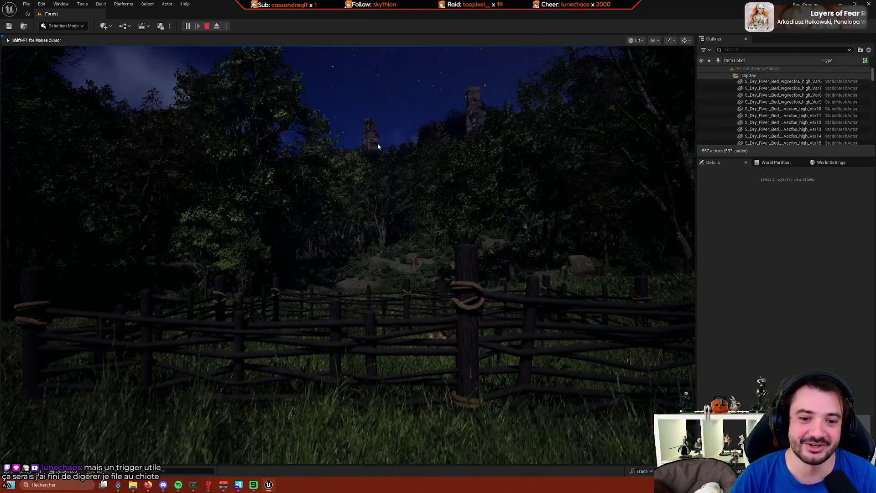
key(Escape)
scroll(286, 131, down, 3)
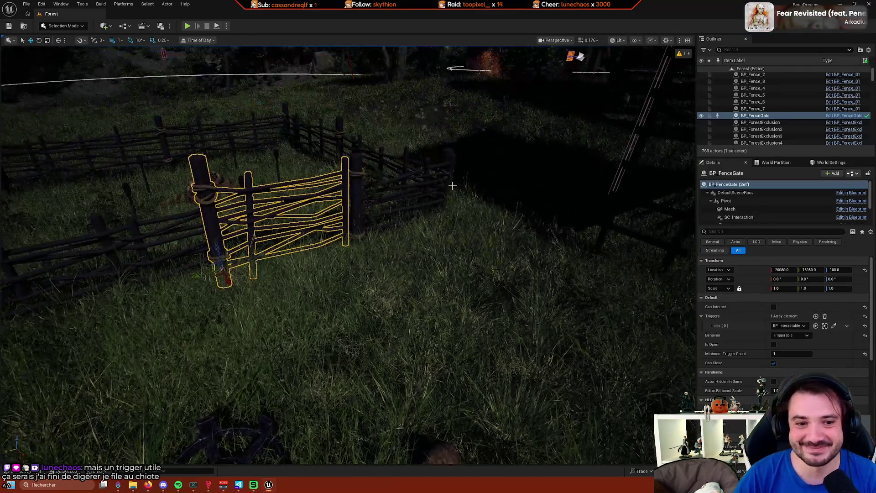
click(456, 194)
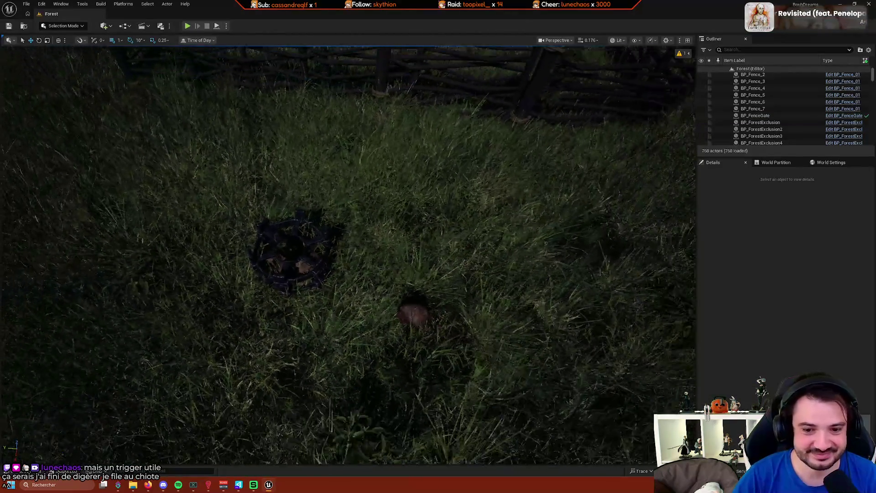
drag(252, 143, 251, 143)
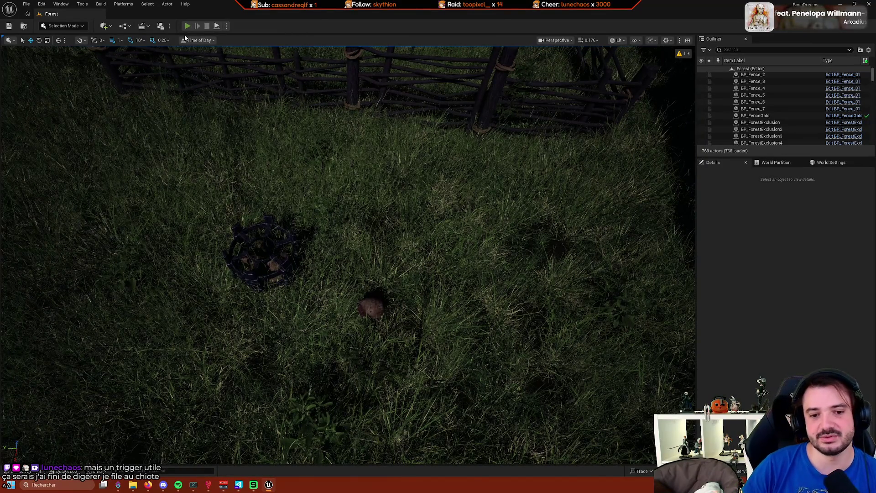
click(187, 26)
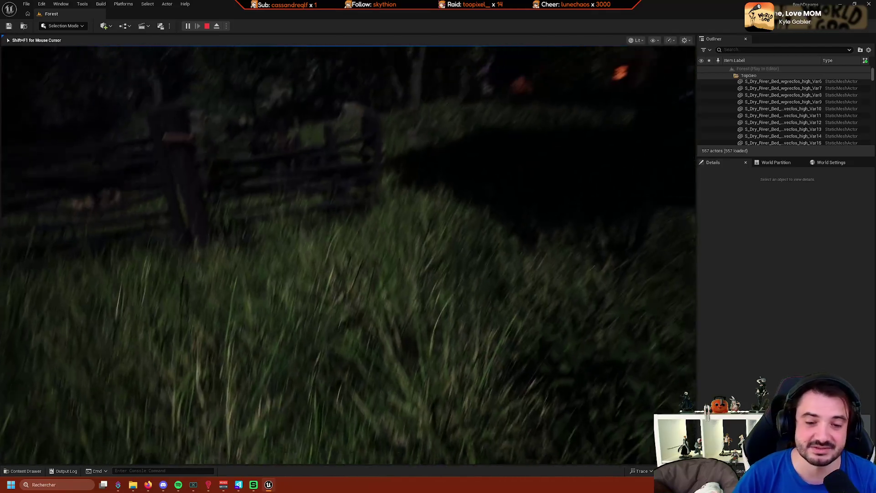
key(Escape)
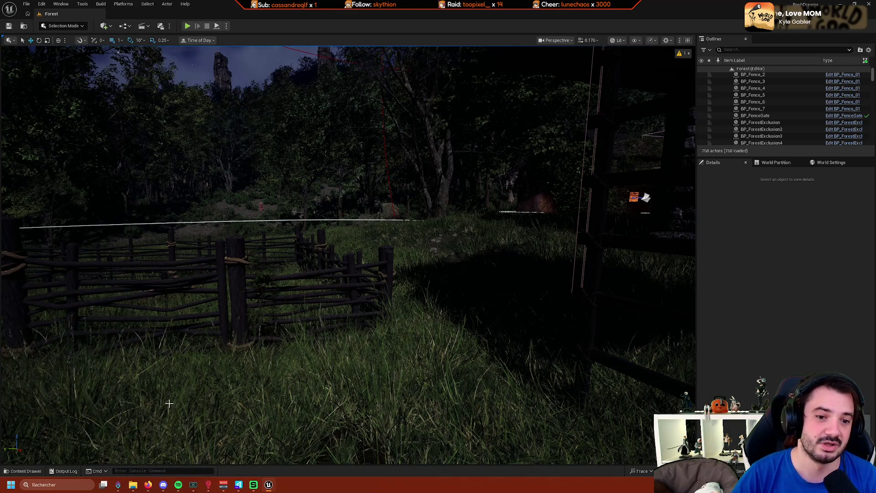
drag(286, 340, 397, 350)
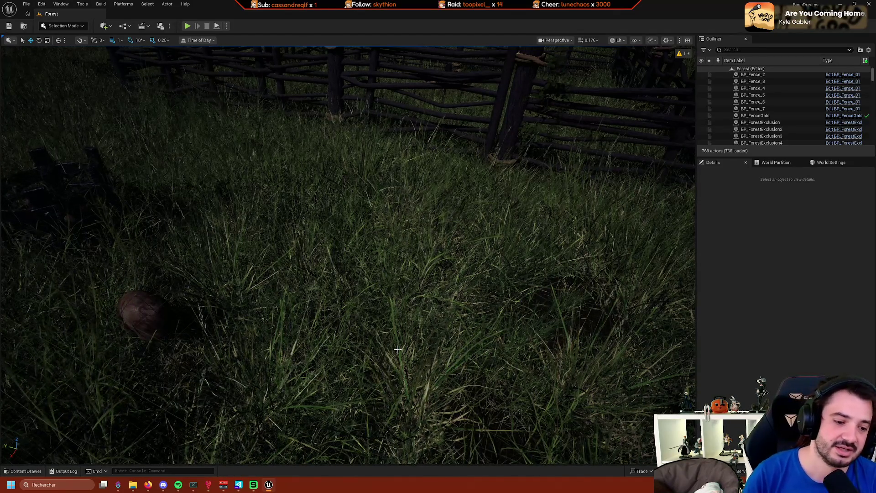
Browse the Content Drawer to Blueprints > Inventory and select BP_Inventory.
click(26, 471)
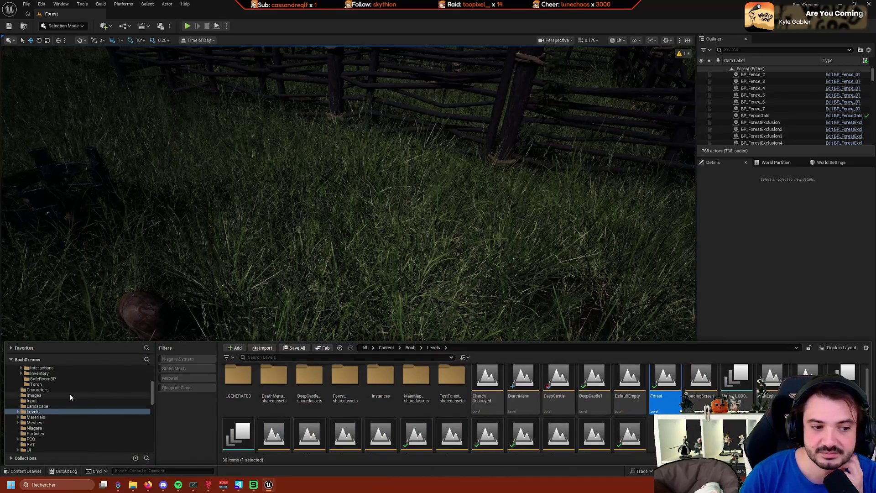
scroll(65, 394, up, 2)
click(70, 395)
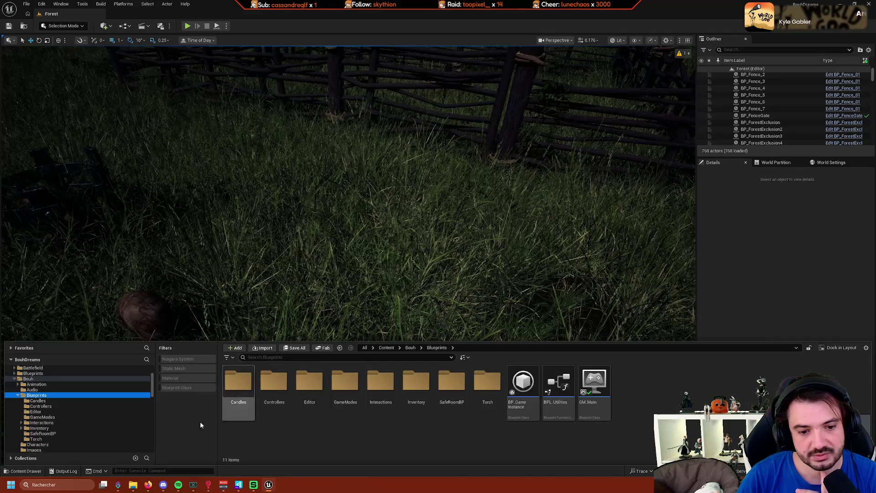
click(113, 407)
click(86, 427)
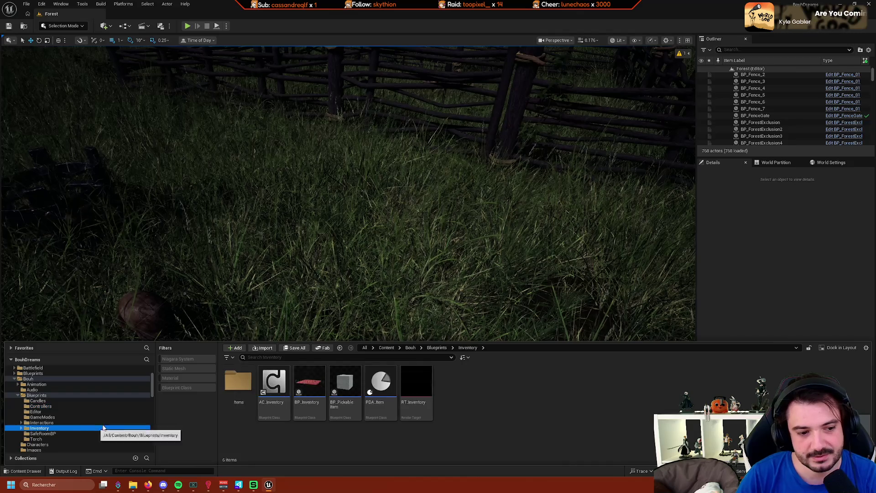
click(314, 410)
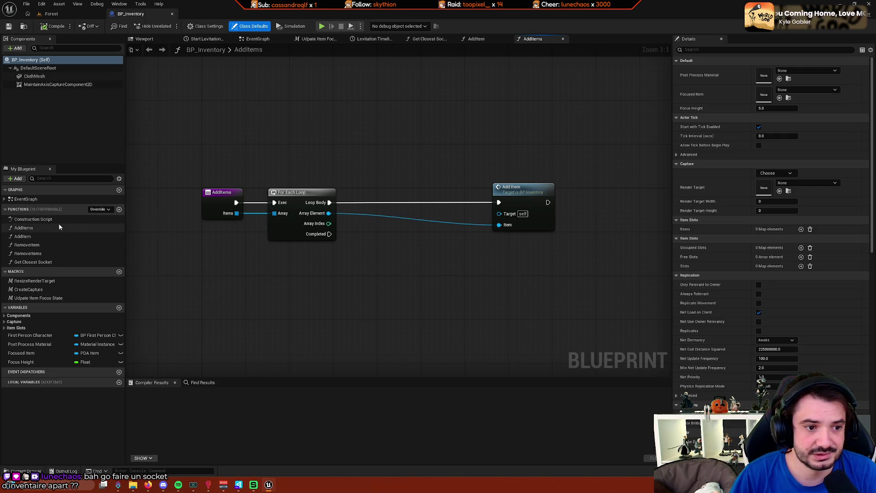
Inspect the AddItem function graph, then return to the AddItems function.
click(204, 214)
double_click(540, 202)
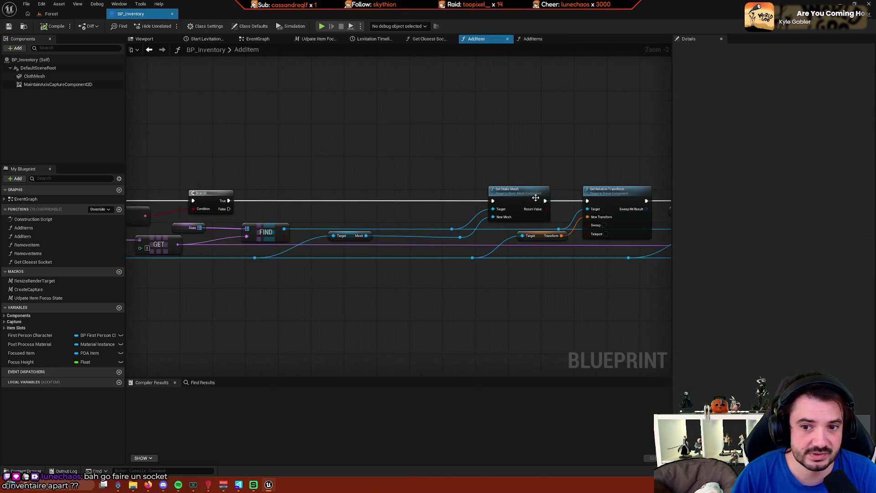
drag(403, 166, 405, 191)
drag(308, 250, 351, 257)
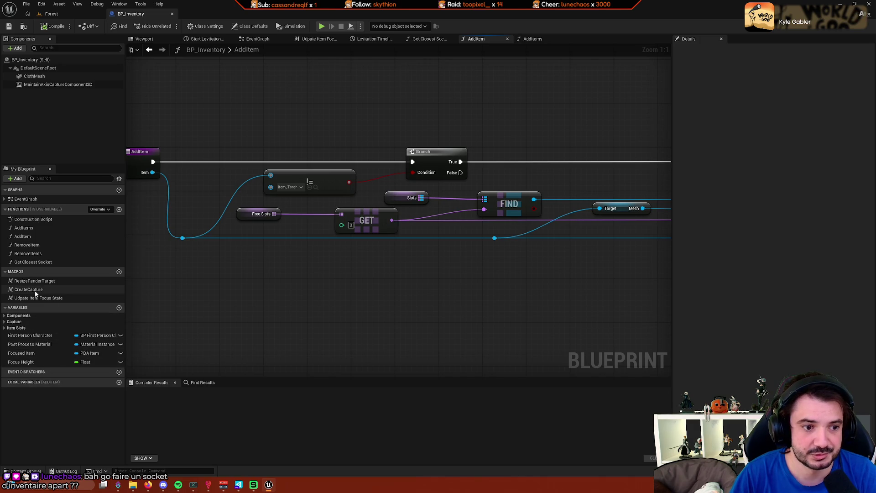
double_click(55, 228)
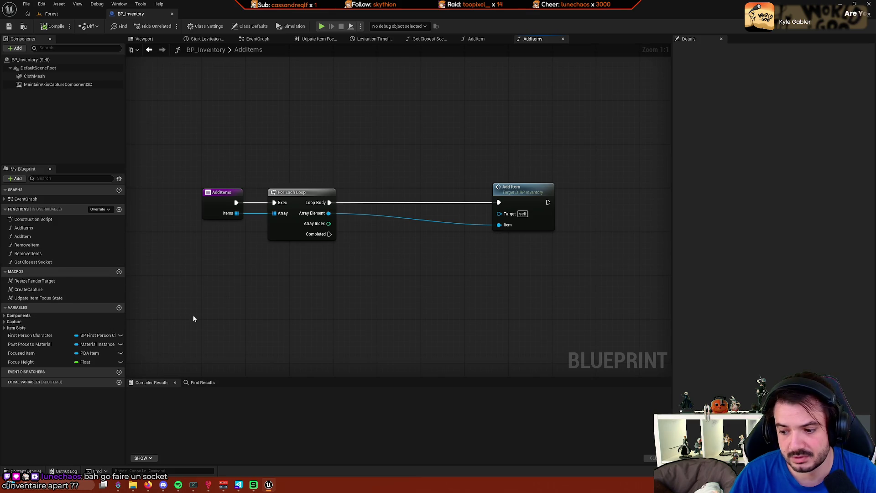
Open BP_HorrorMainController from the Blueprints > Controllers folder.
key(ctrl+space)
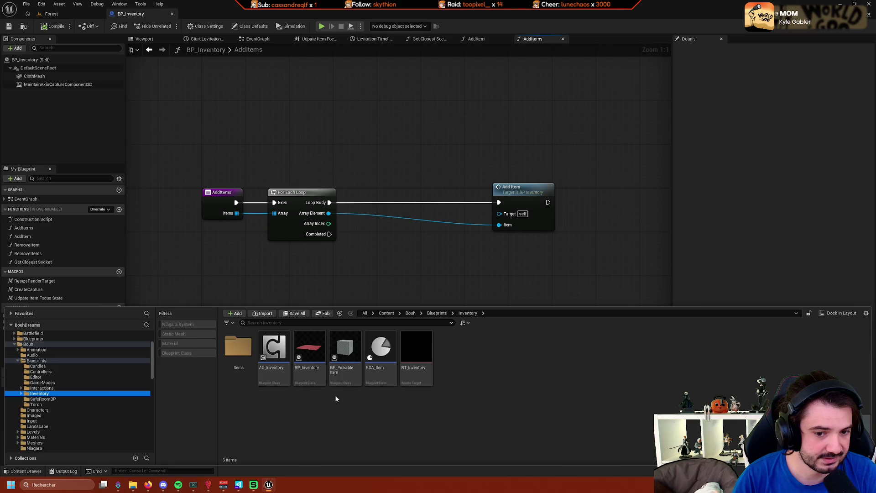
click(50, 361)
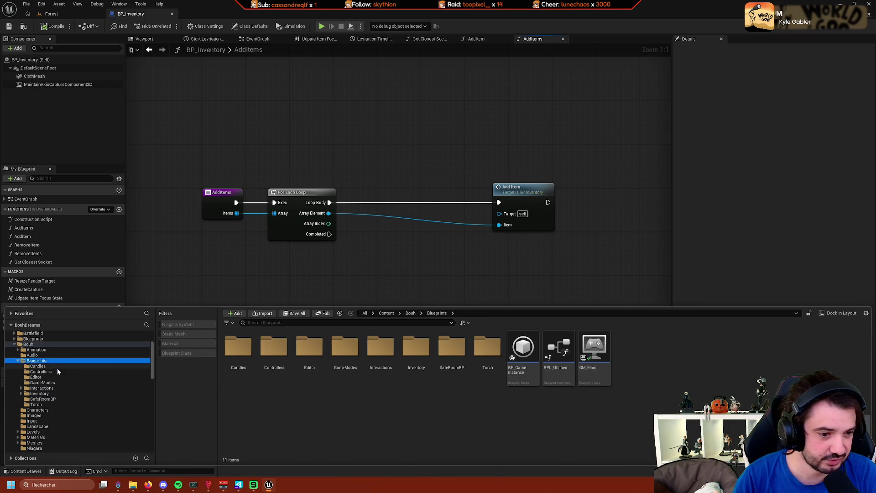
click(52, 371)
double_click(286, 381)
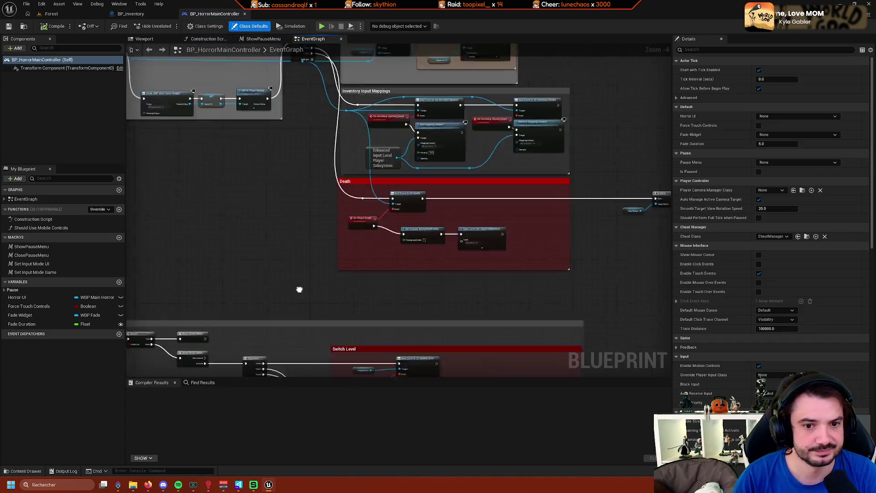
Jump to the controller's On Inventory Opened event and frame its inventory mapping nodes.
scroll(294, 258, up, 3)
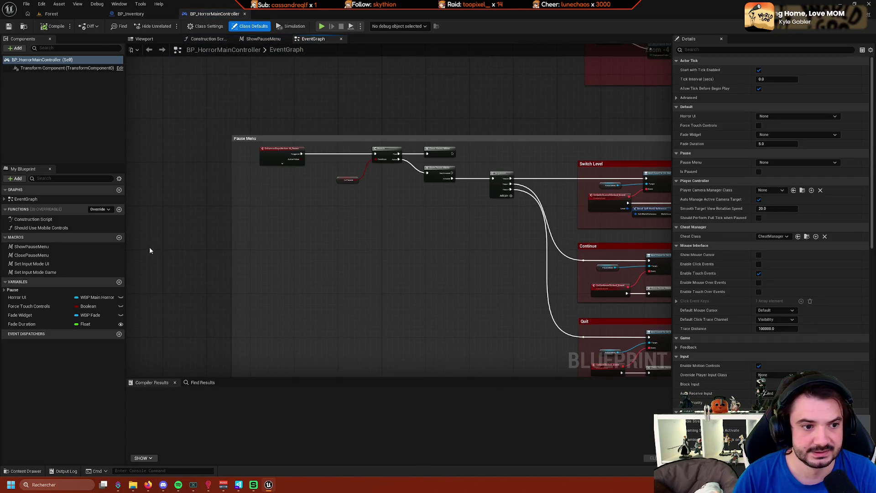
click(4, 199)
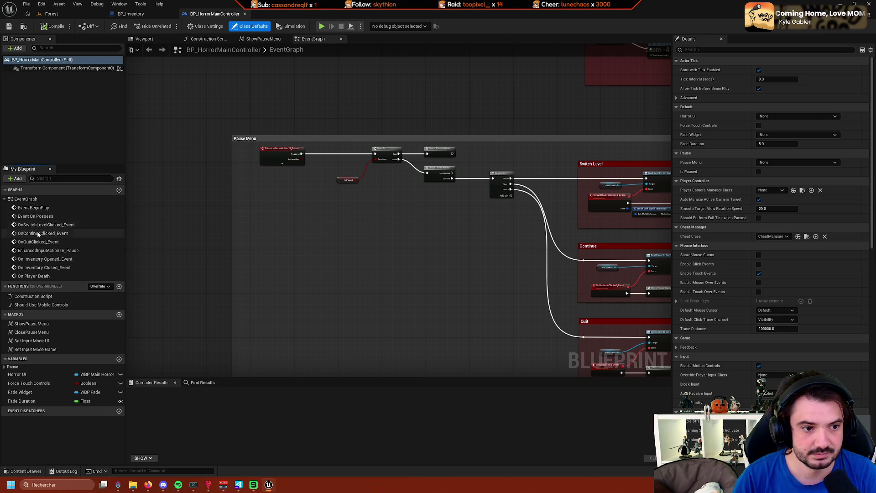
double_click(73, 261)
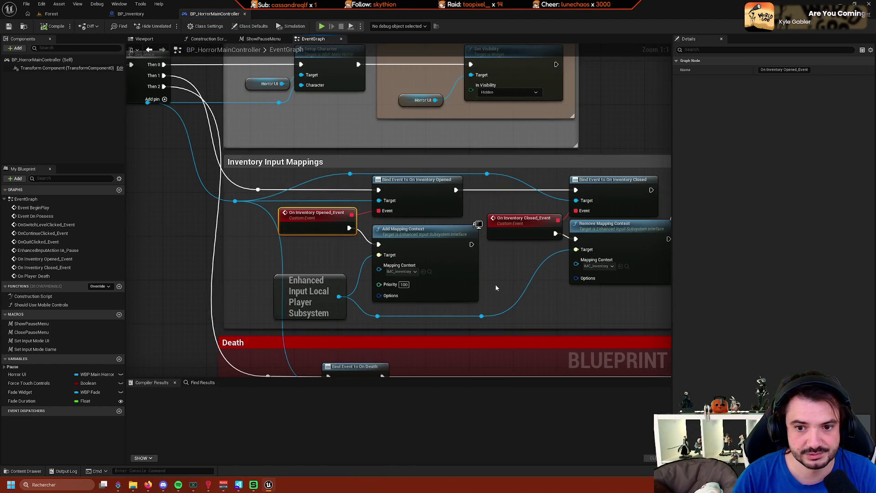
drag(510, 289, 356, 283)
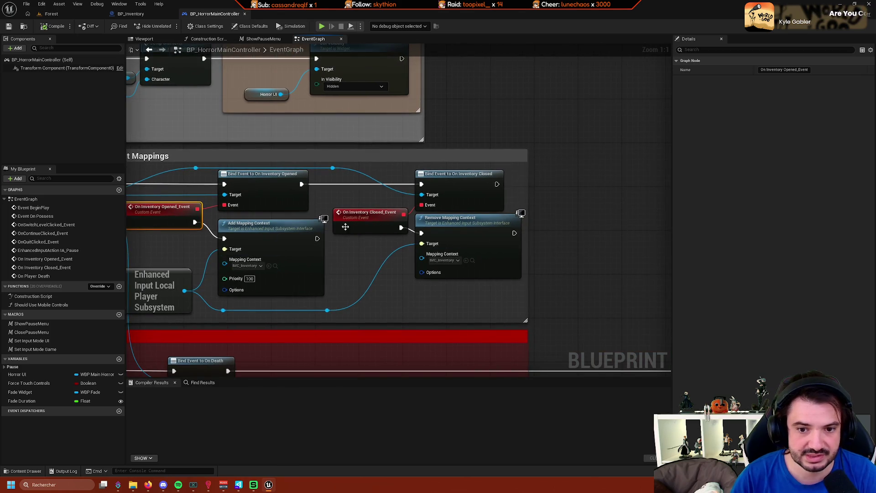
Open BP_MainCharacter from the Characters folder.
click(26, 471)
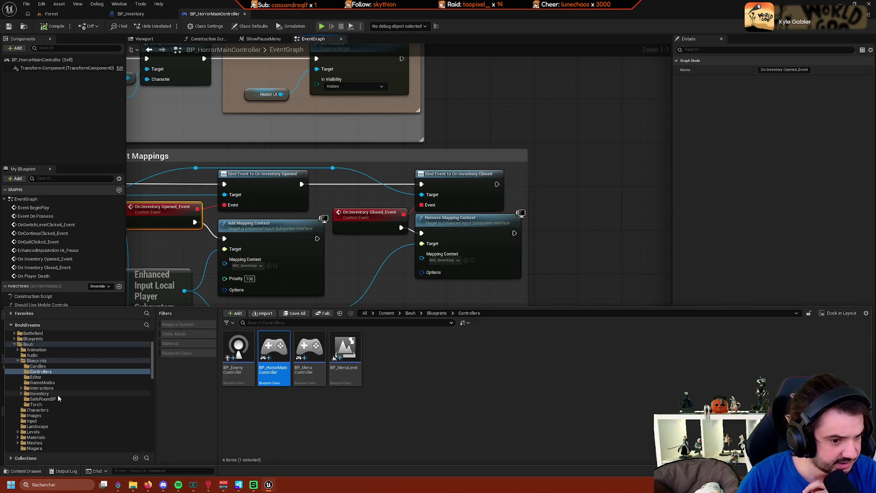
click(105, 410)
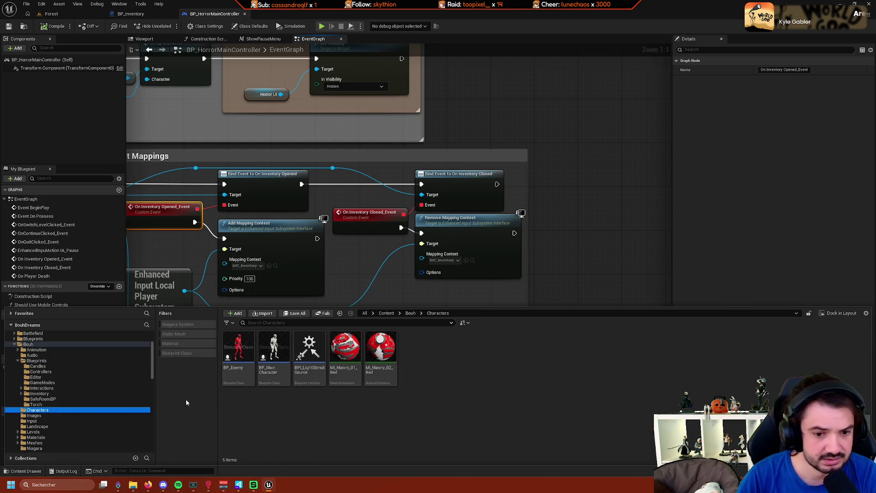
double_click(268, 385)
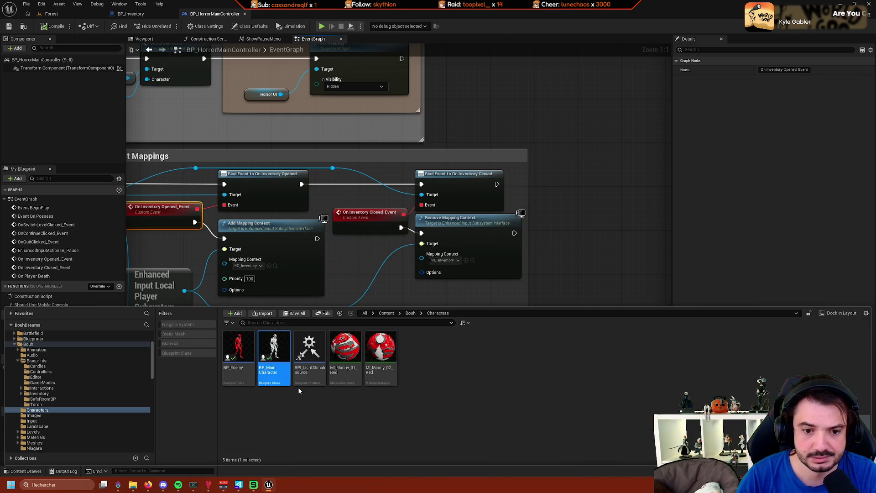
scroll(467, 288, down, 5)
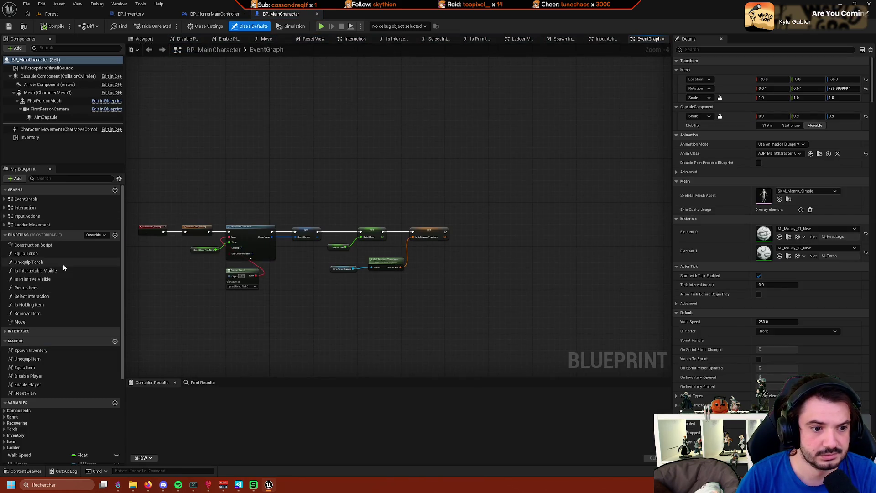
Jump to the Open Inventory event and follow its chain through Play Anim Montage, SET, Unequip Item.
click(5, 207)
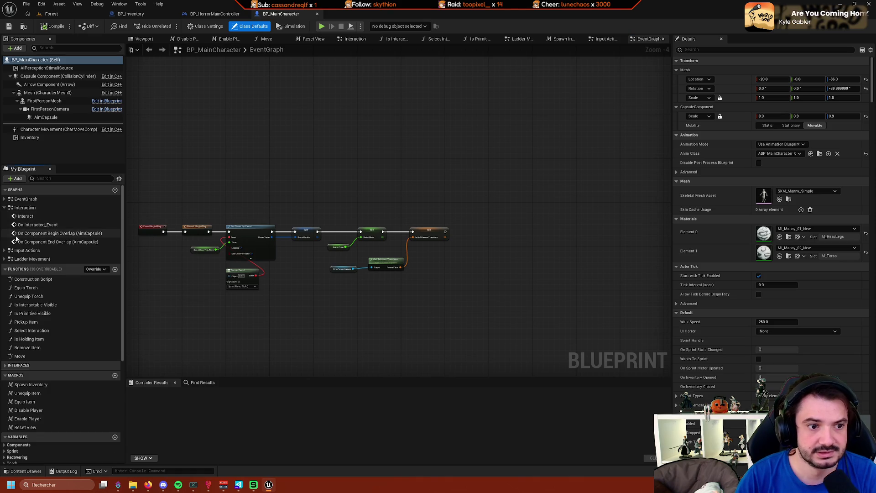
click(5, 207)
click(3, 199)
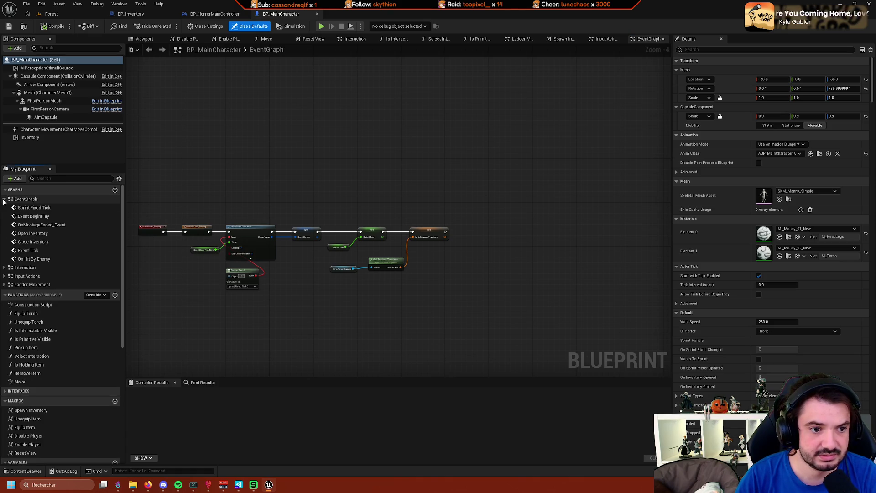
double_click(55, 233)
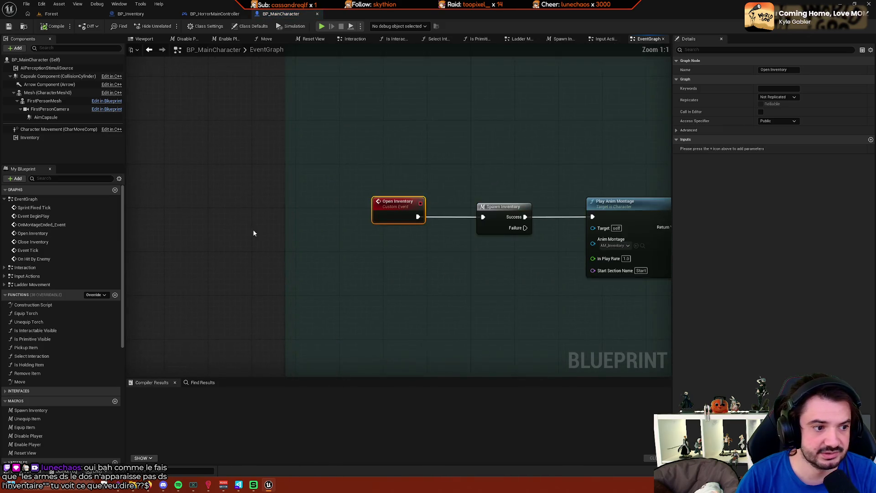
drag(254, 233, 213, 195)
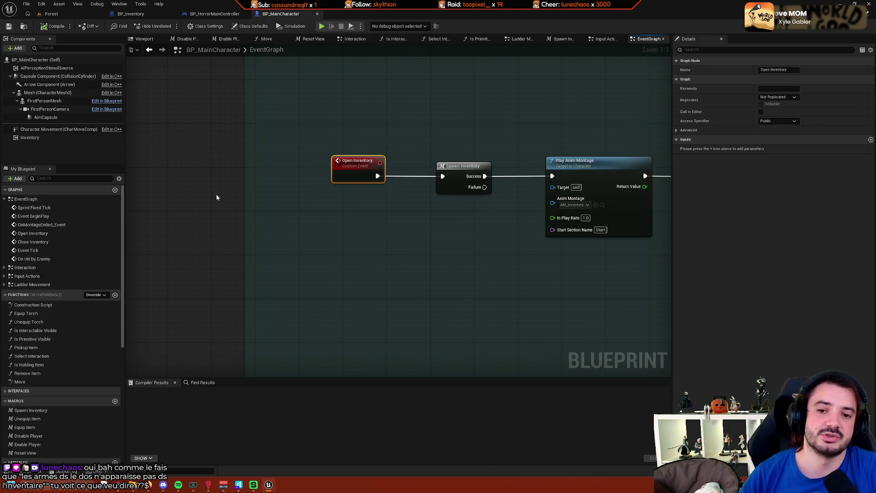
scroll(246, 279, down, 3)
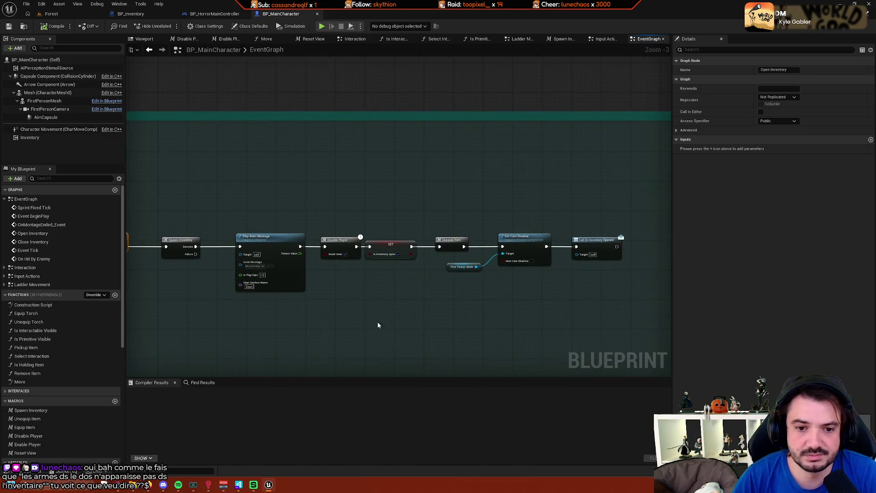
scroll(377, 321, up, 3)
drag(358, 285, 384, 288)
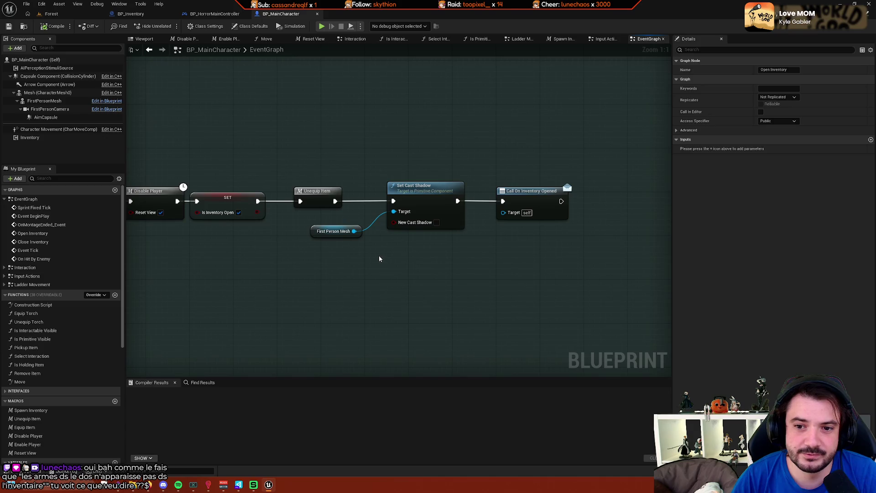
mouse_move(374, 253)
mouse_down()
mouse_move(368, 249)
mouse_move(427, 250)
mouse_up()
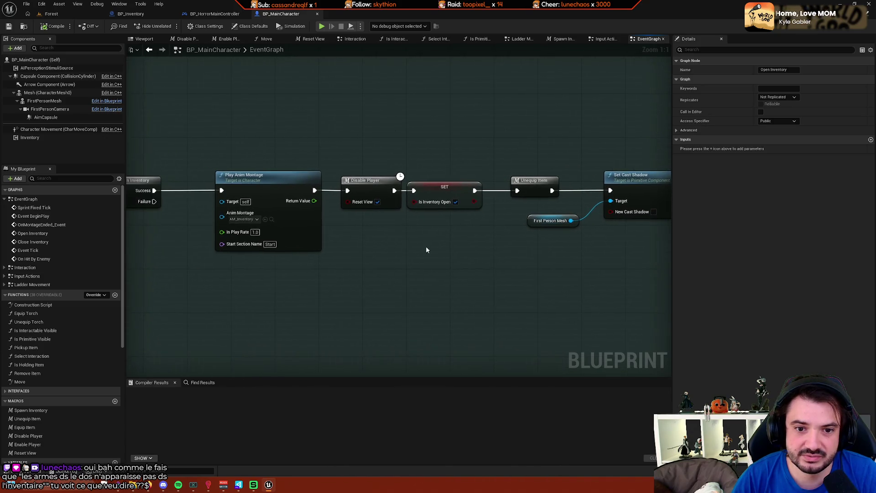
mouse_move(362, 250)
mouse_down()
mouse_move(523, 255)
mouse_move(364, 250)
mouse_up()
scroll(429, 254, down, 1)
scroll(456, 248, up, 1)
drag(455, 248, 275, 263)
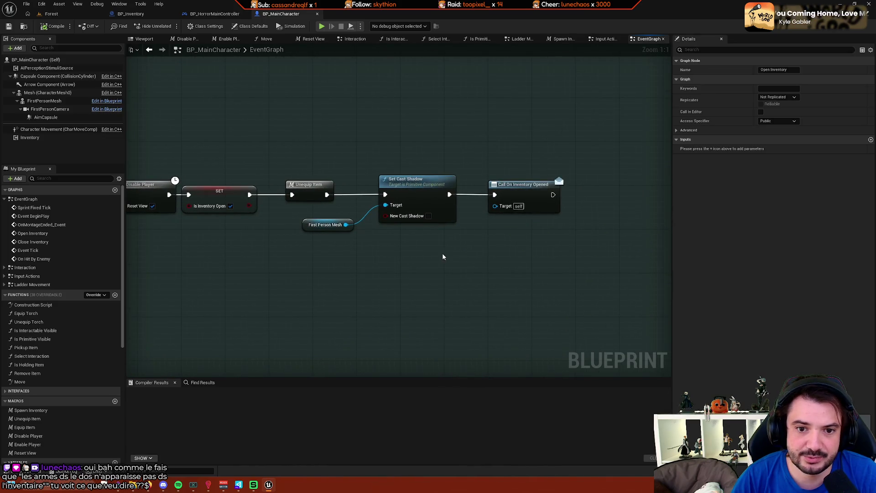
Select Call On Inventory Opened and inspect the Inventory component's Item_Torch entry.
click(528, 191)
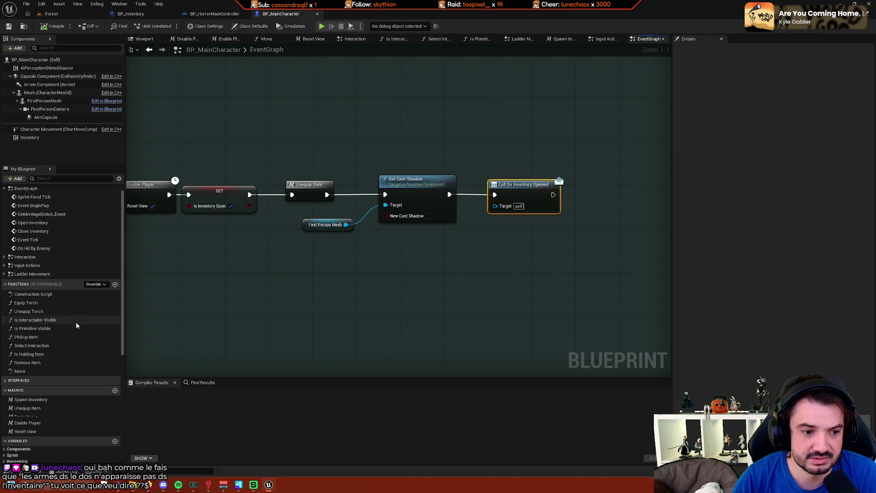
scroll(80, 320, down, 2)
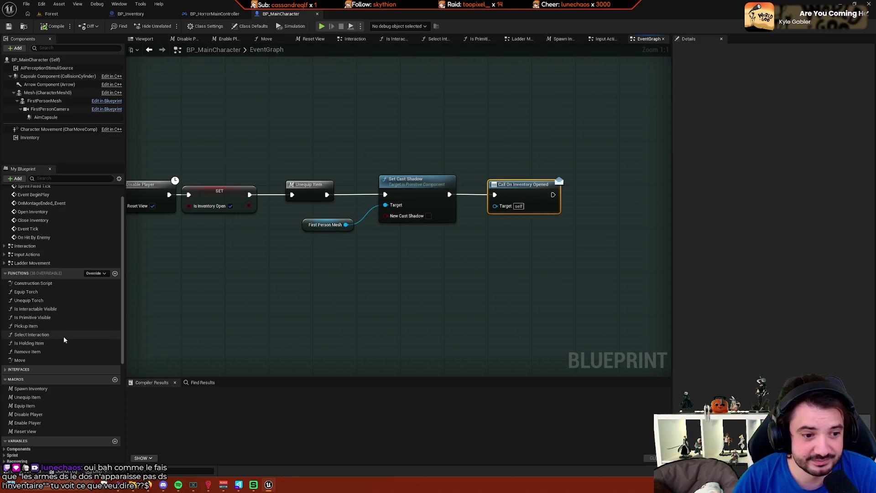
scroll(64, 251, up, 2)
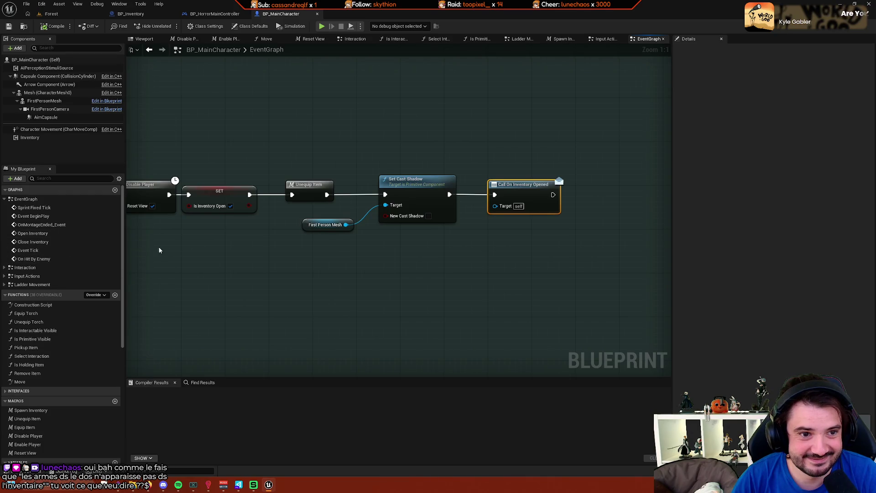
click(57, 137)
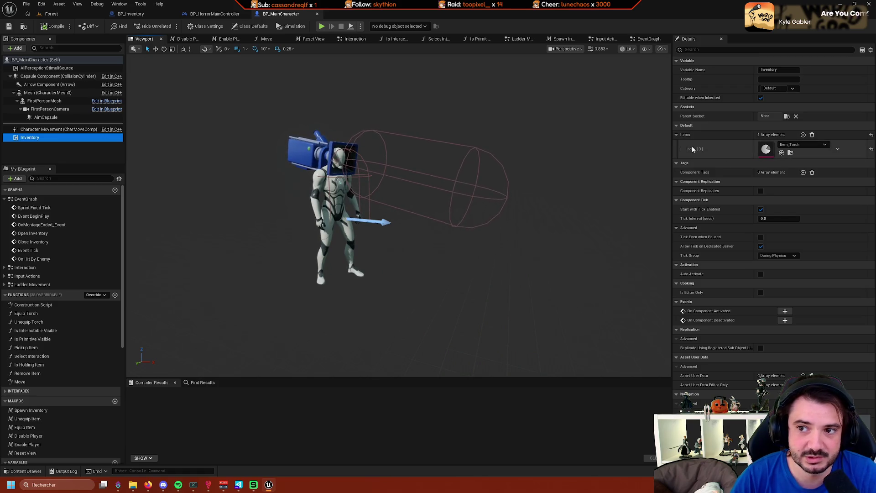
Return to the Open Inventory event and open the Spawn Inventory macro graph.
click(54, 234)
double_click(54, 234)
click(350, 205)
double_click(350, 205)
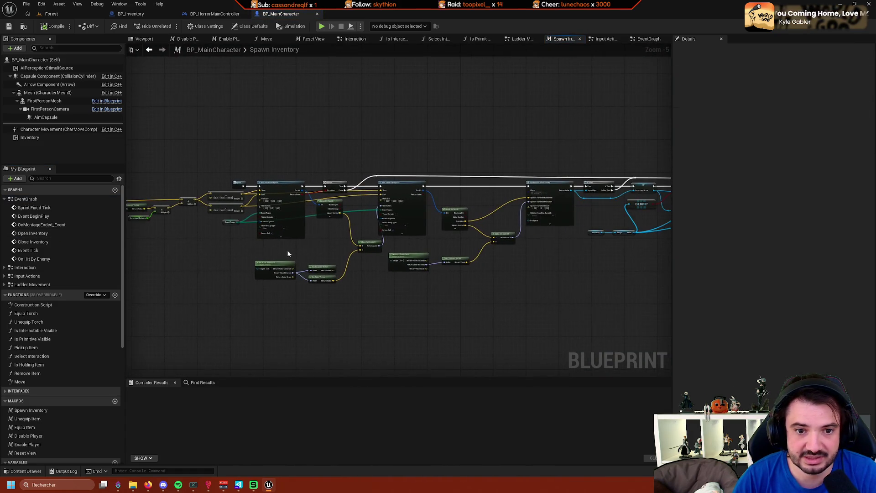
Survey the Add Items, Outputs, SpawnActor and SET nodes, then drag a new node off Inventory Actor.
mouse_move(266, 268)
mouse_down()
mouse_move(327, 272)
mouse_move(357, 263)
mouse_up()
scroll(356, 263, up, 4)
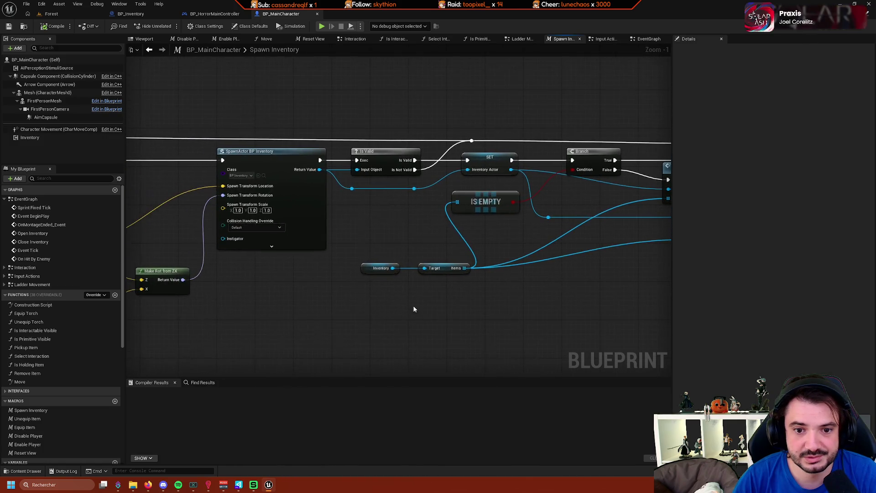
mouse_move(406, 258)
mouse_down()
mouse_move(438, 268)
mouse_move(304, 271)
mouse_up()
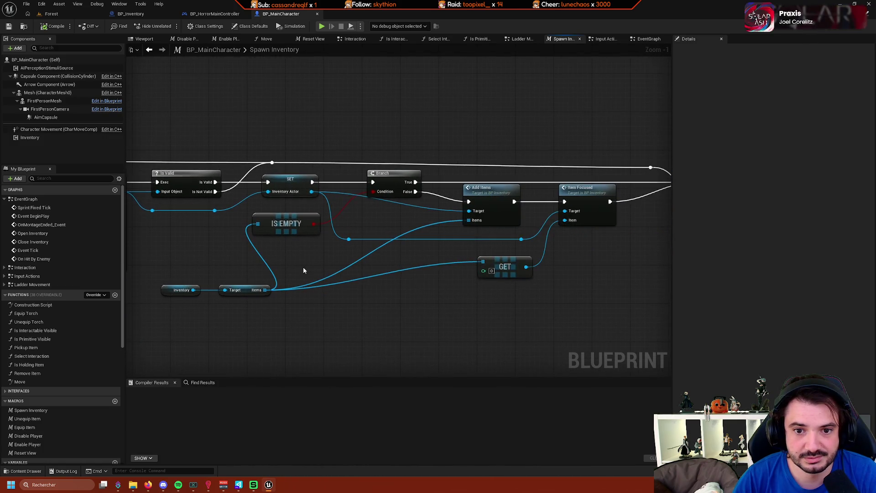
mouse_move(382, 276)
mouse_down()
mouse_move(428, 292)
mouse_move(321, 294)
mouse_up()
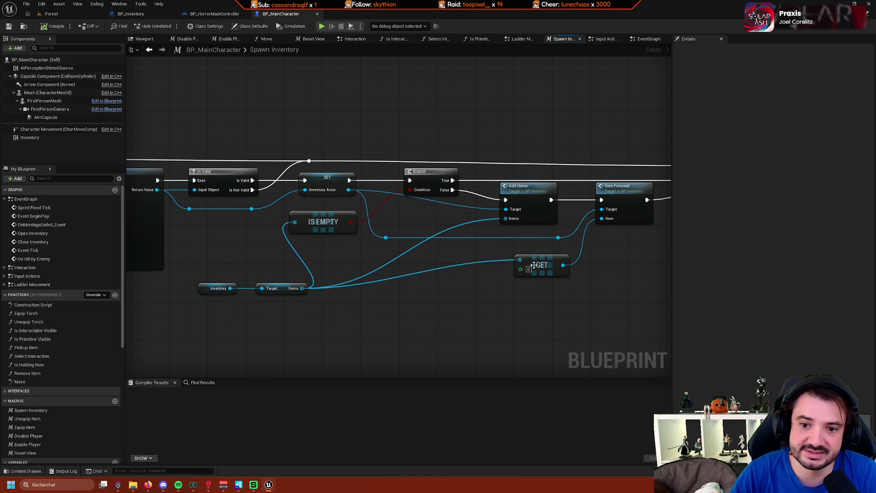
drag(555, 265, 480, 299)
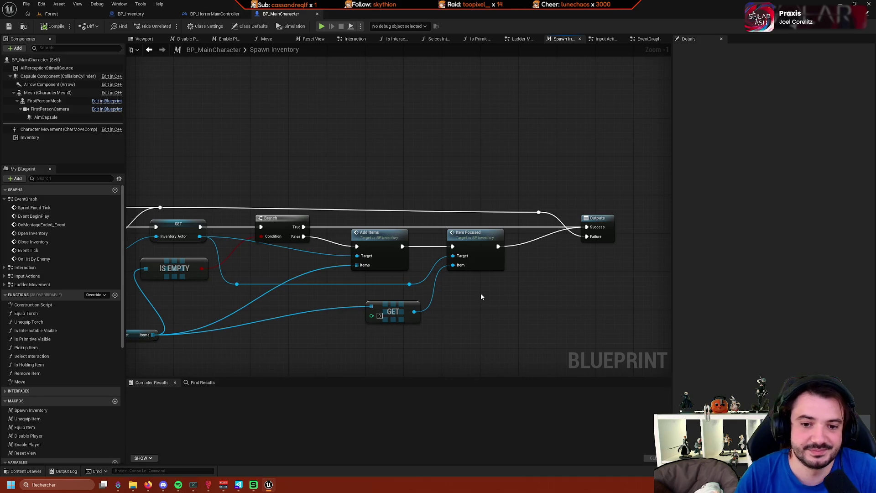
drag(450, 293, 492, 269)
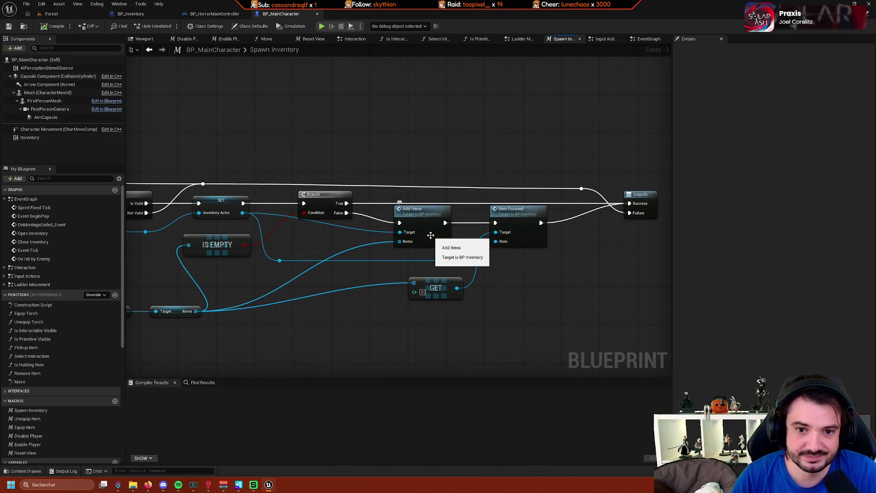
mouse_move(448, 245)
mouse_down()
mouse_move(376, 234)
mouse_move(405, 228)
mouse_up()
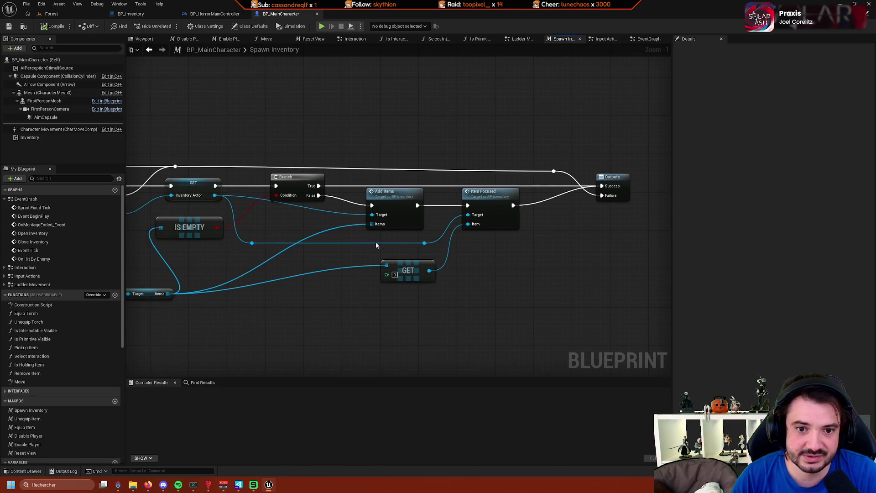
drag(323, 276, 358, 250)
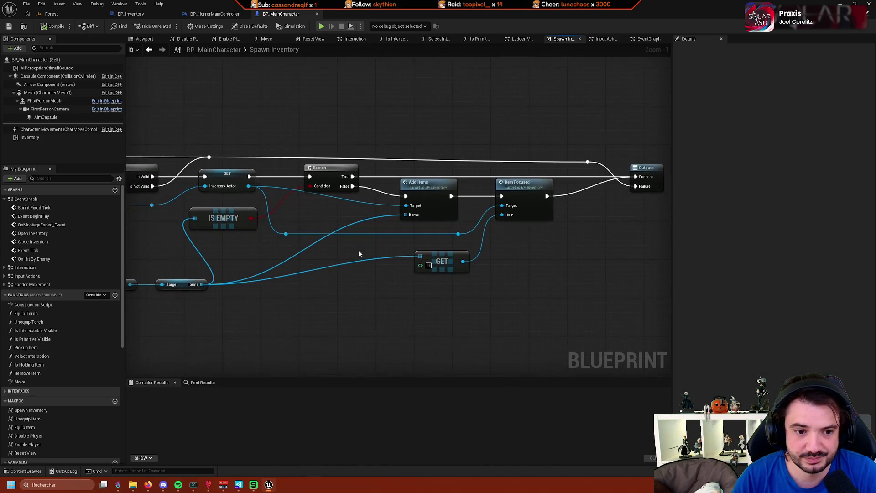
drag(240, 282, 430, 279)
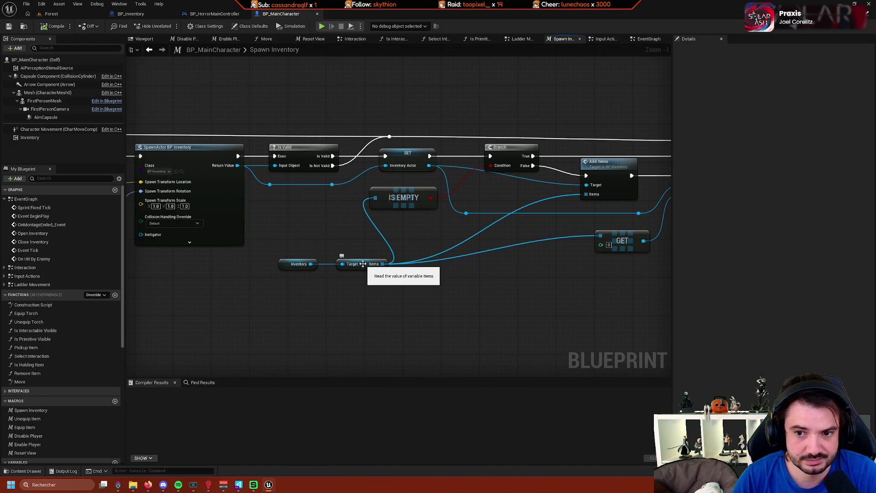
mouse_move(363, 264)
mouse_down()
mouse_move(446, 278)
mouse_move(375, 289)
mouse_move(390, 281)
mouse_up()
mouse_move(312, 181)
mouse_down()
mouse_move(454, 312)
mouse_move(447, 305)
mouse_up()
Add a Get Items node from the inventory actor, connect its Items output, and delete the GET node.
text(get items)
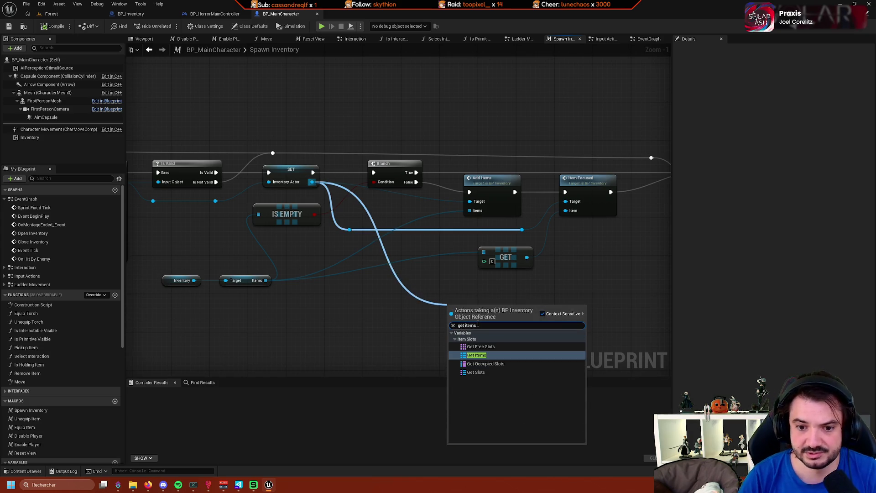
click(518, 356)
drag(516, 356, 391, 337)
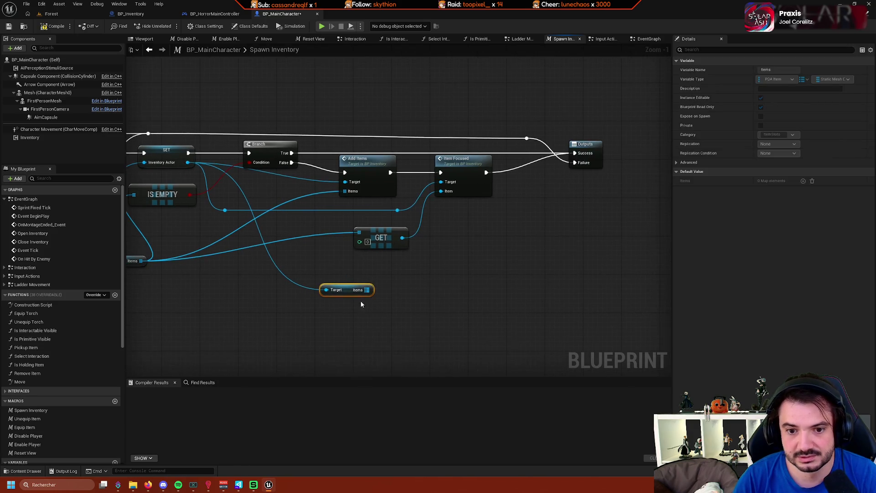
drag(367, 290, 325, 255)
click(306, 276)
mouse_move(347, 290)
mouse_down()
mouse_move(309, 227)
mouse_move(359, 236)
mouse_up()
drag(315, 259, 355, 258)
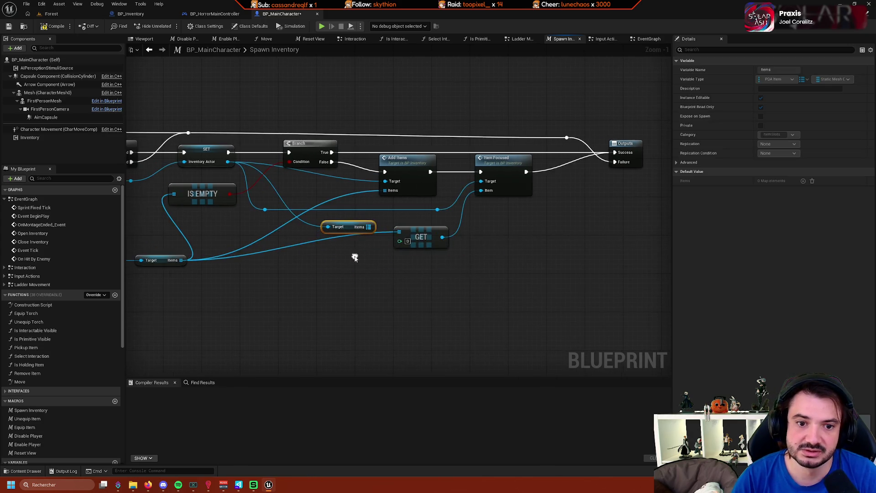
click(420, 233)
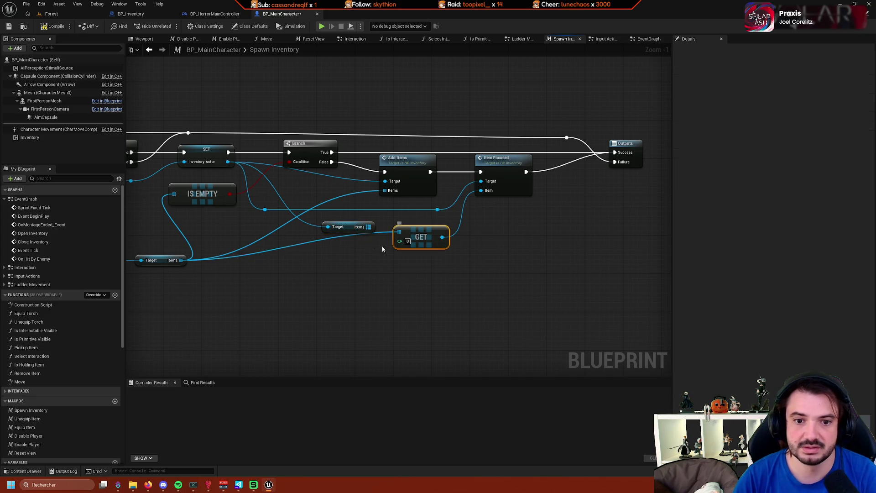
key(Delete)
Search for 'get' and 'items' actions, cancelling both without adding a node.
drag(369, 227, 407, 239)
text(get)
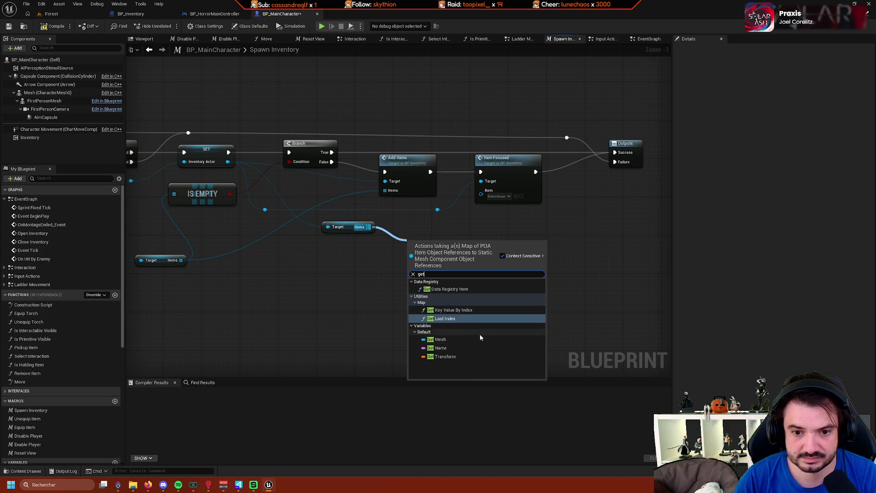
click(378, 280)
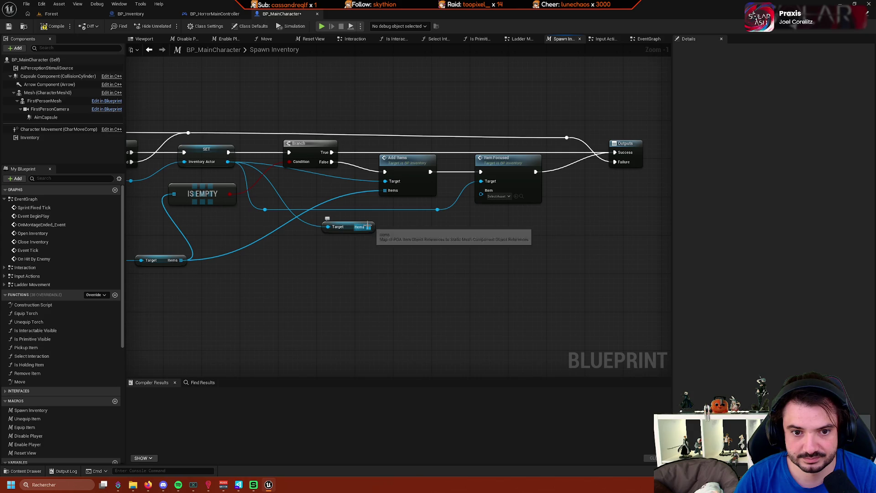
drag(227, 162, 369, 327)
text(items)
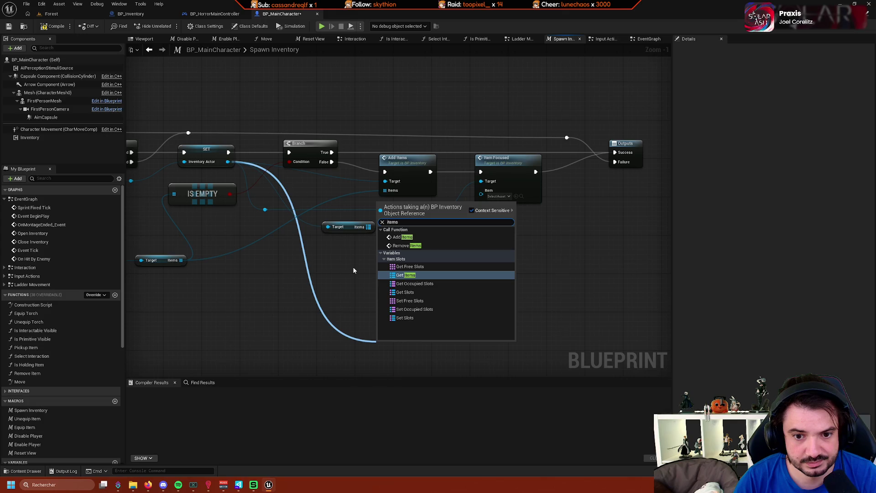
click(342, 270)
Add a Get Key Value By Index node on Items, wire its Key into Item Focused's Item, then delete it.
drag(337, 260, 363, 282)
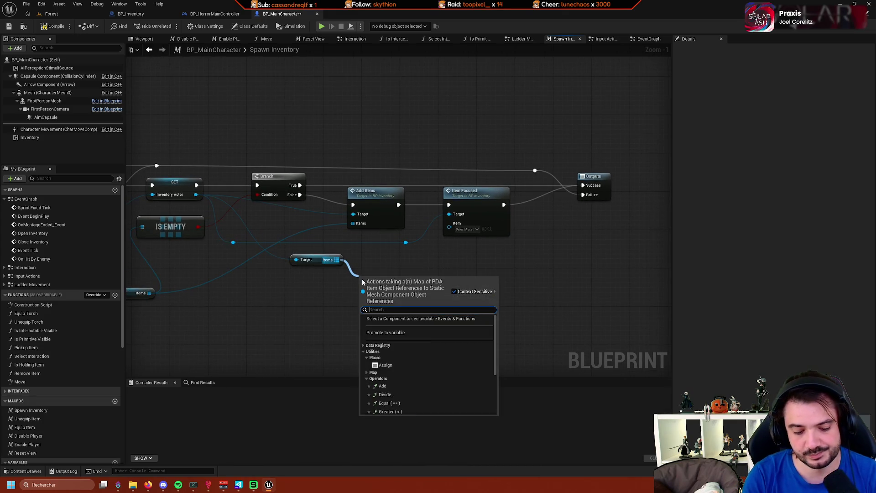
text(6)
key(BackSpace)
text(inde)
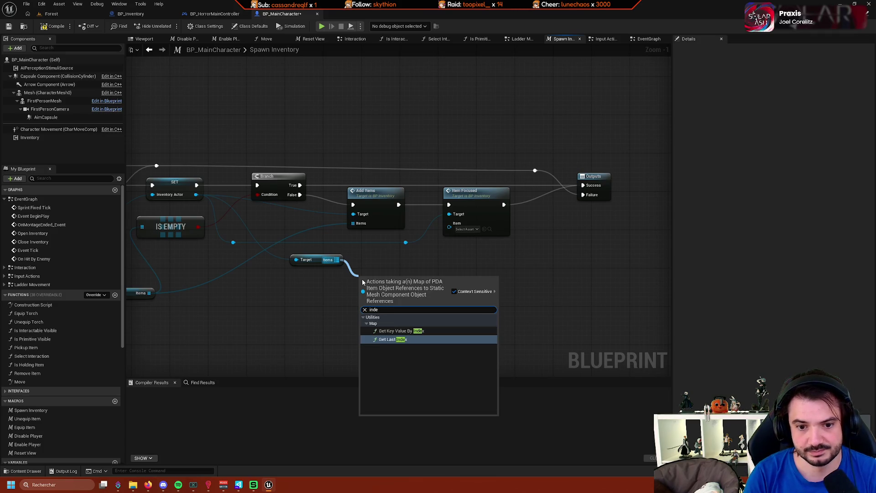
click(396, 331)
scroll(361, 274, up, 1)
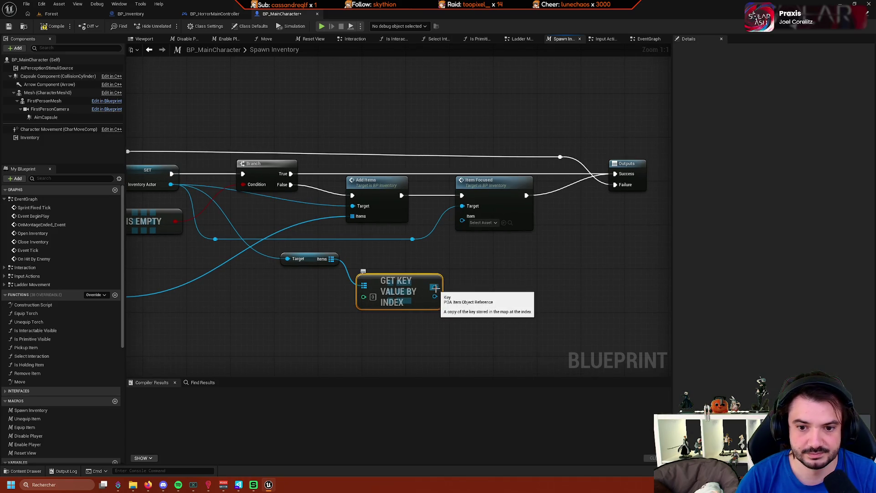
drag(438, 292, 463, 221)
drag(397, 293, 388, 270)
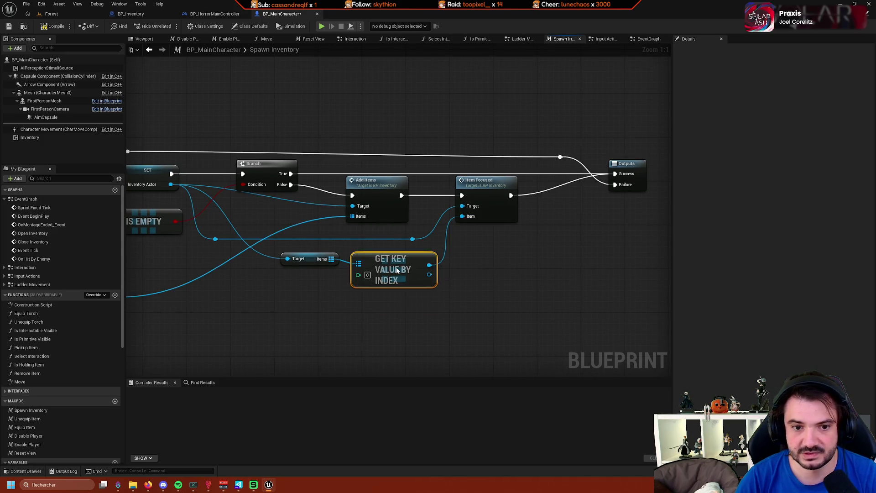
scroll(415, 302, down, 1)
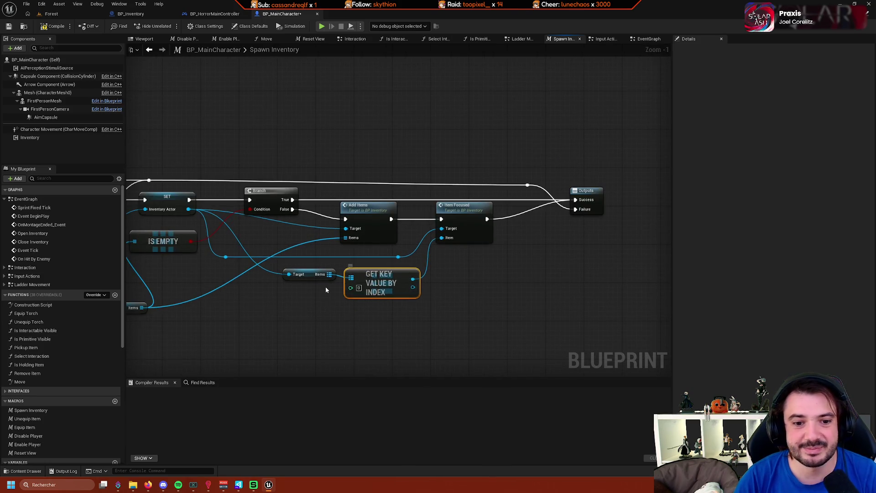
scroll(326, 290, up, 1)
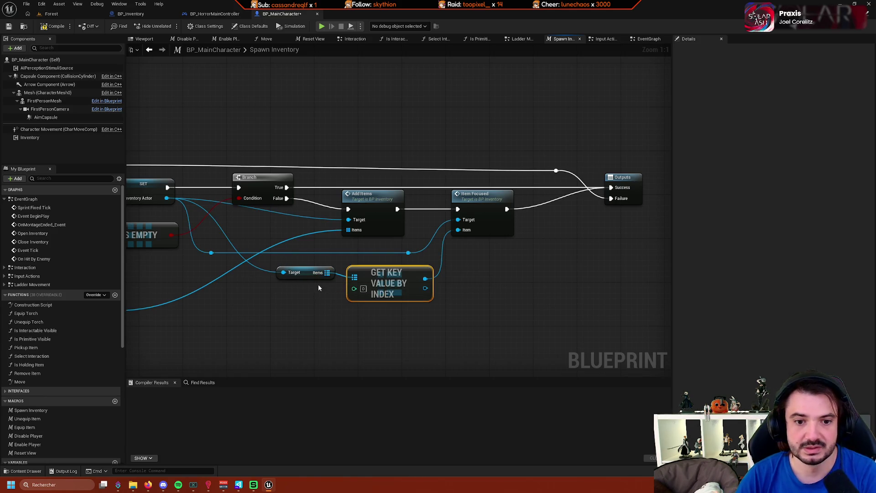
key(Delete)
Add a Slots getter from the Inventory Actor and a Find node on the Slots map.
drag(264, 200, 388, 287)
text(get item)
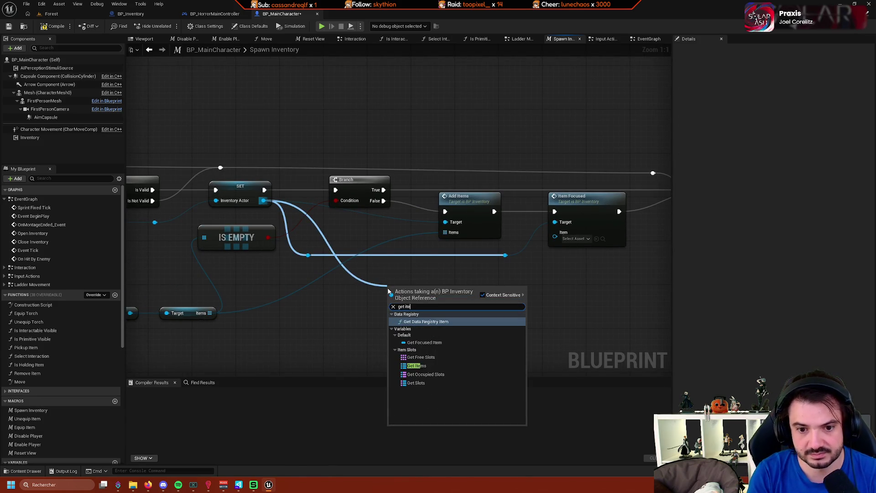
click(429, 380)
drag(435, 291, 478, 310)
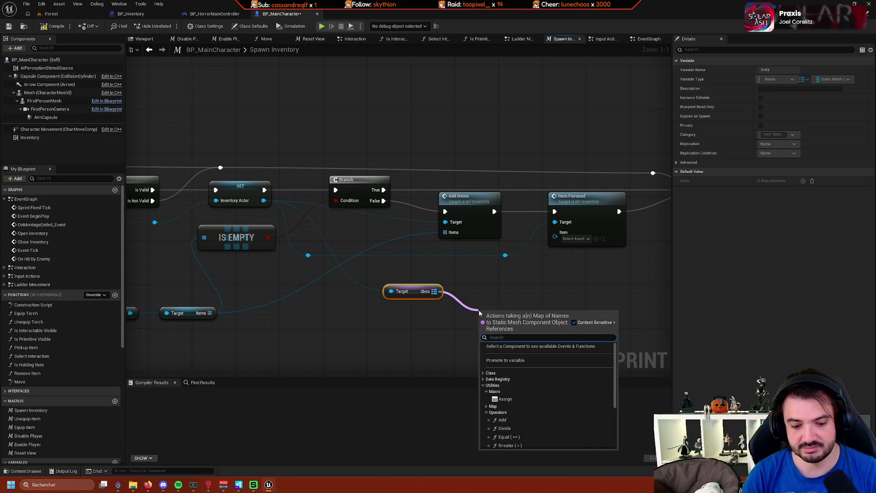
text(find)
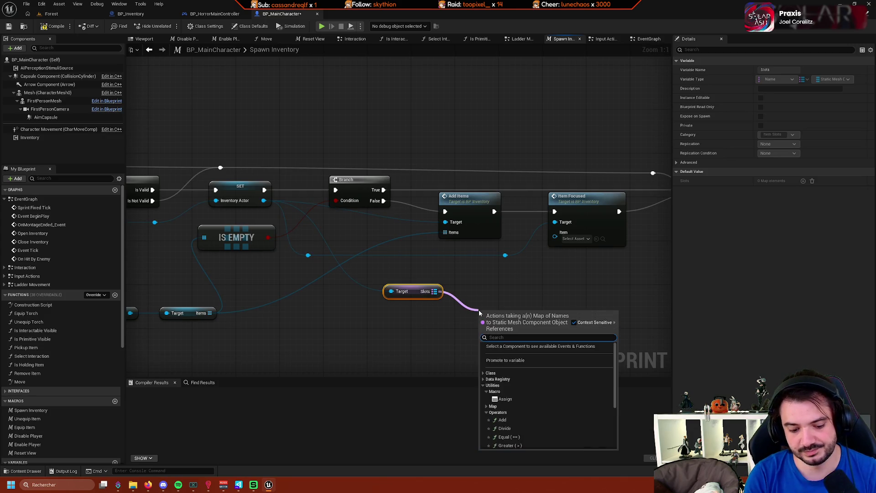
key(Return)
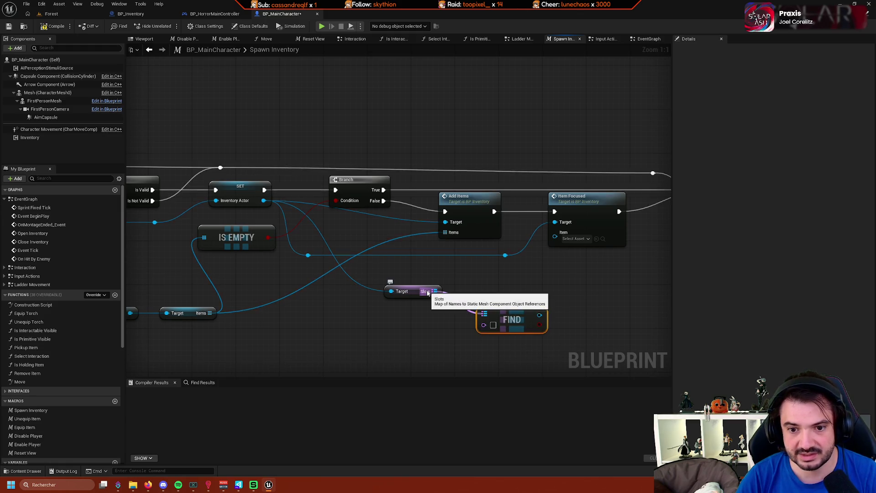
Add another Slots getter wired to Find, then delete the Find node.
drag(264, 200, 368, 341)
text(slots)
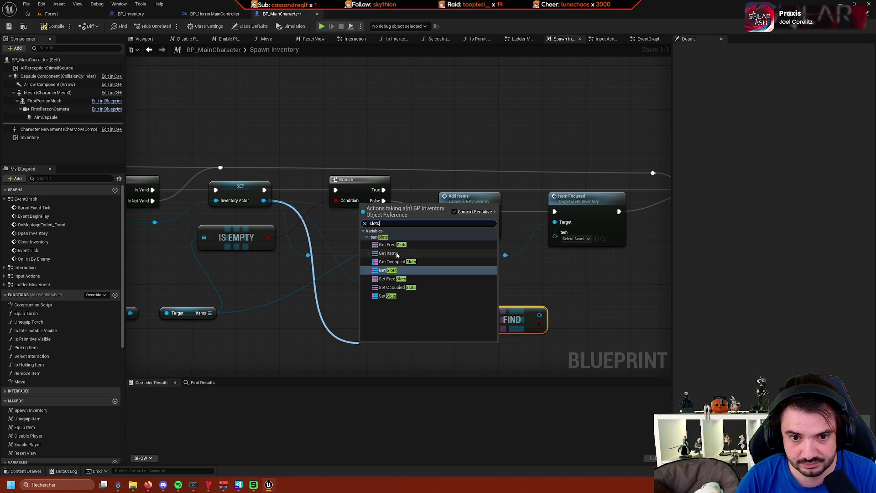
click(387, 270)
key(Delete)
key(Delete)
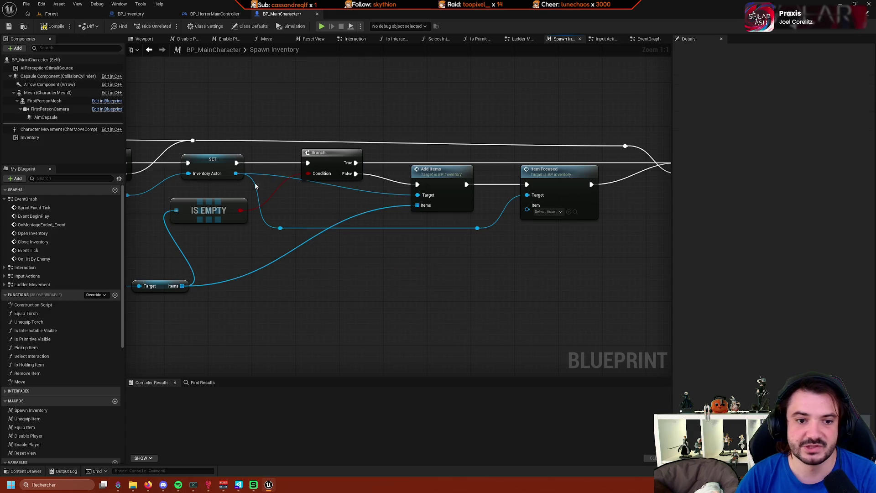
Add an Items getter from the inventory actor and search its map actions for 'at ind'.
drag(234, 173, 347, 255)
text(ge)
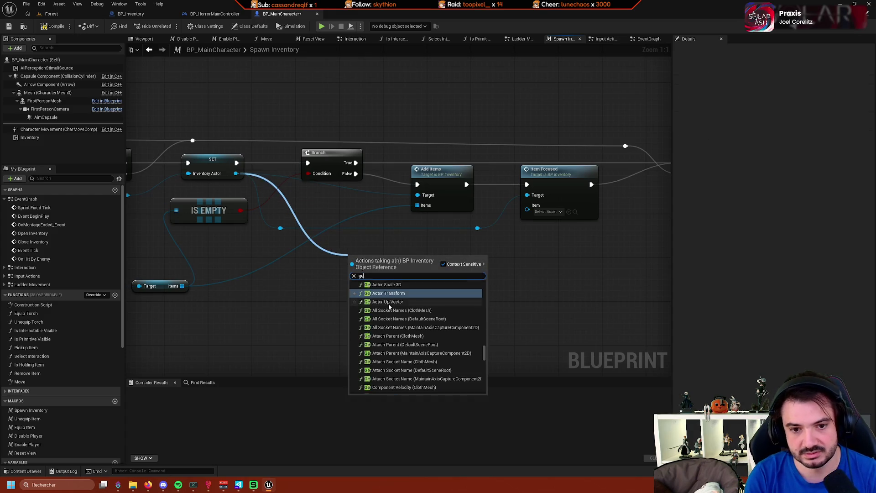
text(t items)
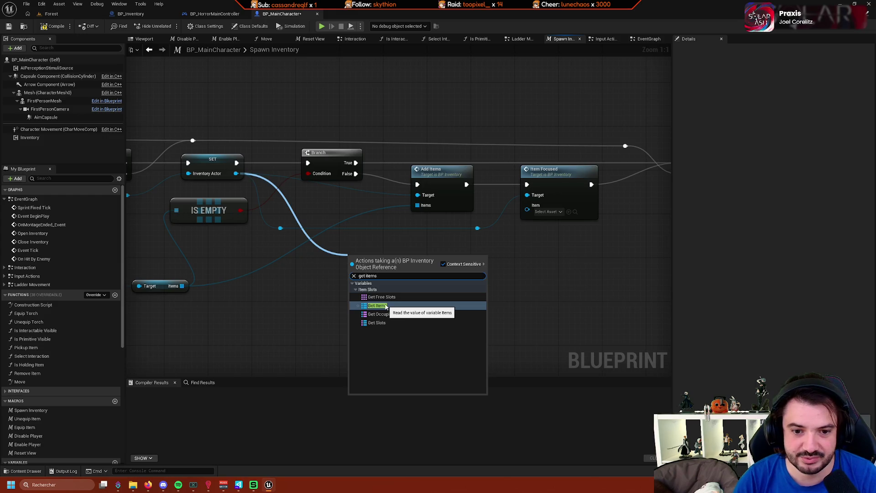
click(390, 305)
drag(406, 259, 429, 266)
text(at ind)
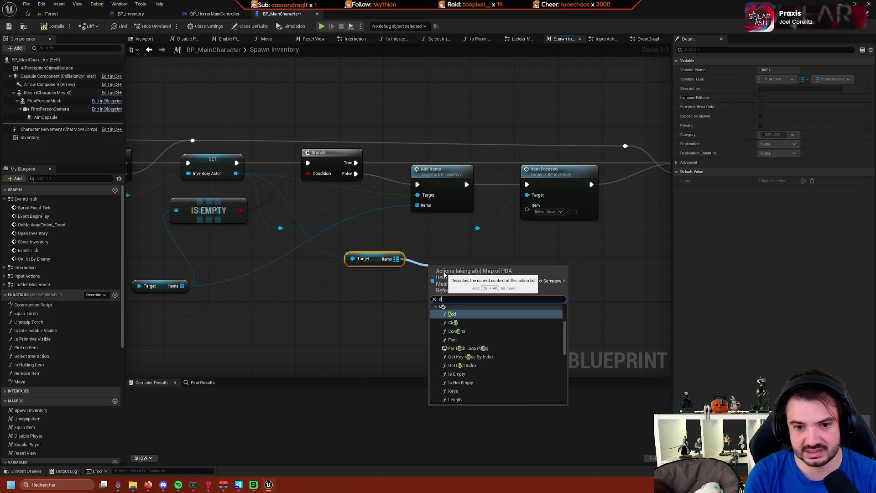
key(BackSpace)
key(BackSpace)
key(BackSpace)
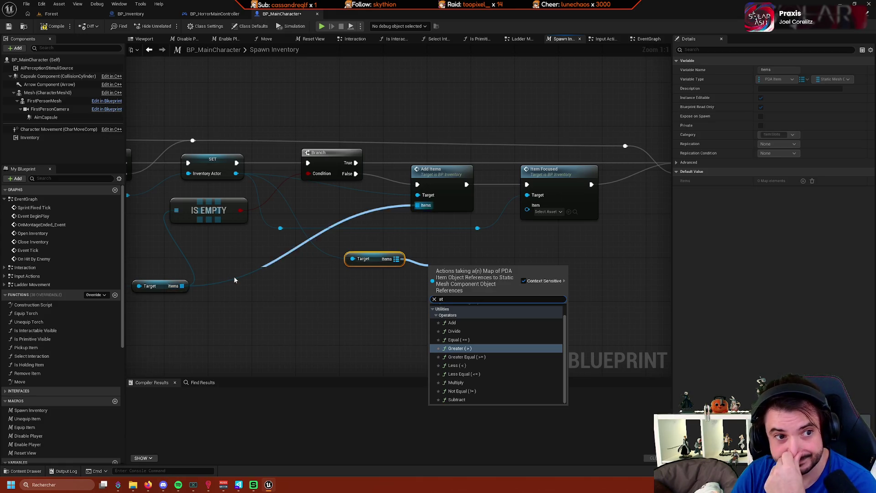
Dismiss the search, clear the selection and save BP_MainCharacter.
drag(322, 271, 420, 274)
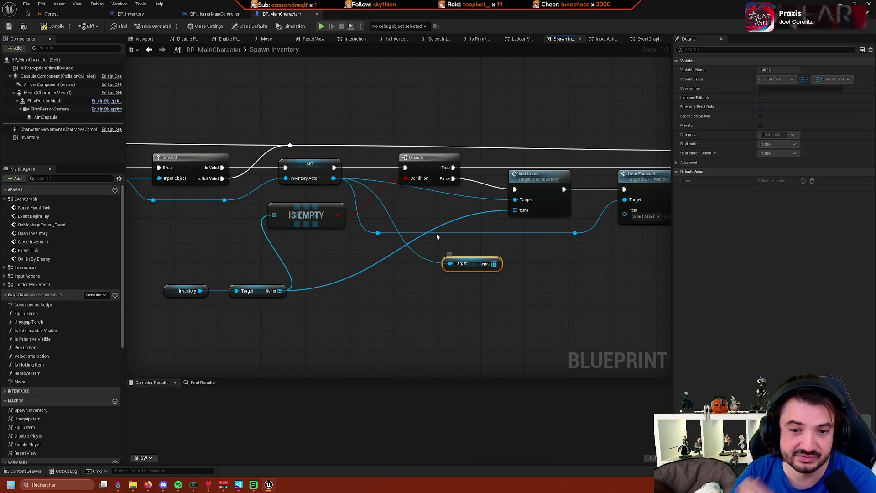
click(480, 227)
scroll(480, 226, down, 3)
key(ctrl+s)
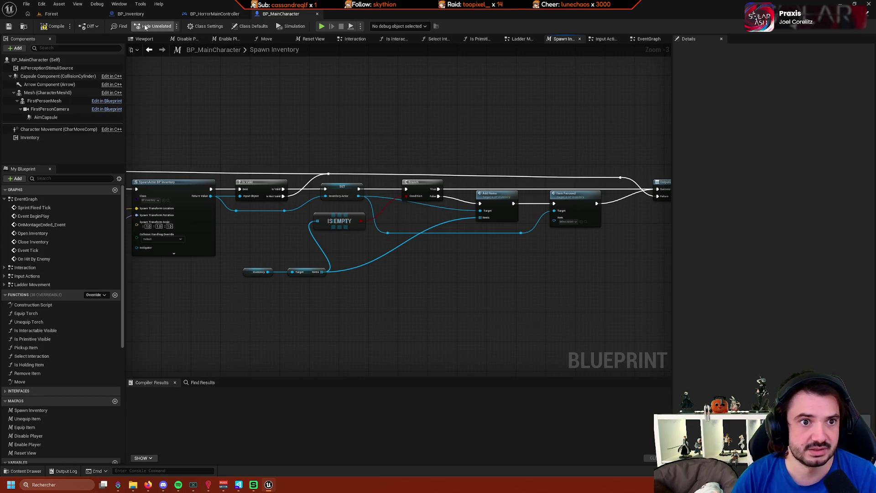
Switch to BP_Inventory, expand the Item Slots and Capture variable groups, and add a function.
click(128, 14)
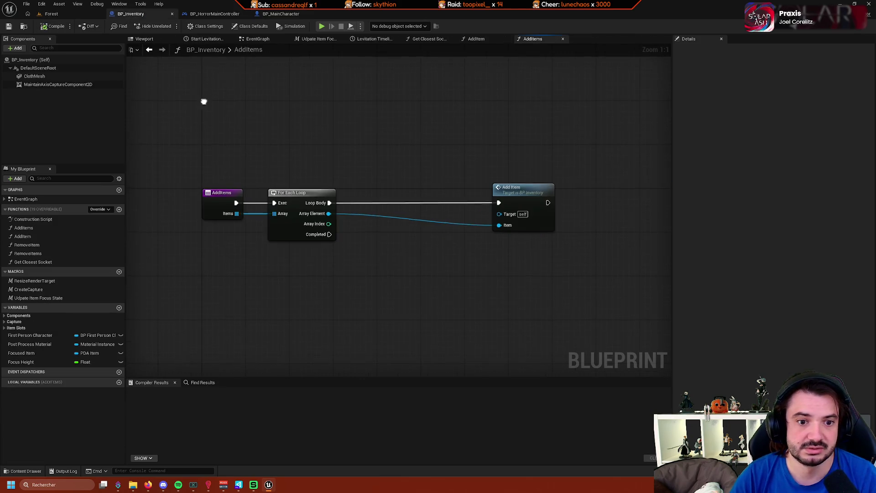
click(4, 327)
click(5, 322)
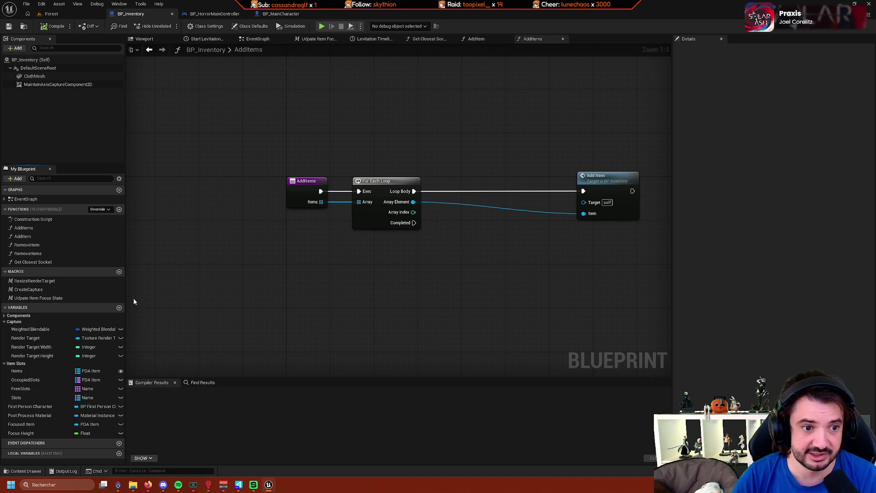
click(119, 210)
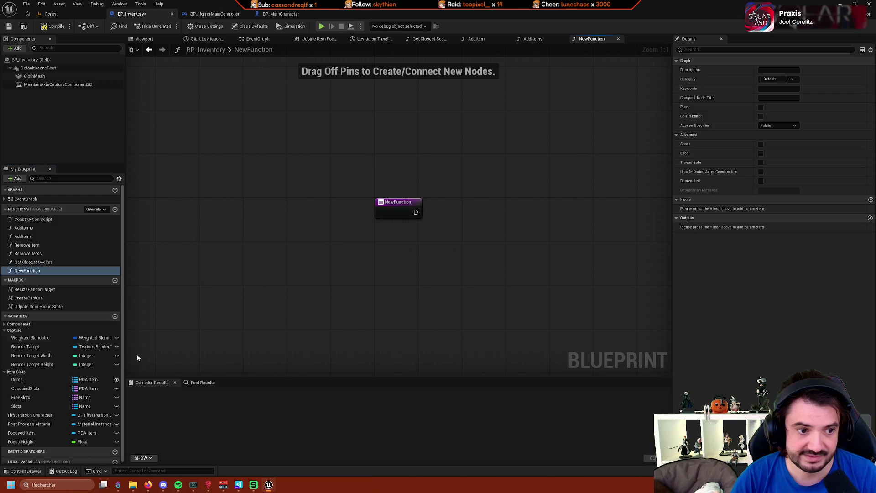
Delete the NewFunction placeholder and inspect AddItems' For Each Loop and Add Item nodes.
click(50, 272)
key(Delete)
drag(276, 289, 202, 294)
click(298, 228)
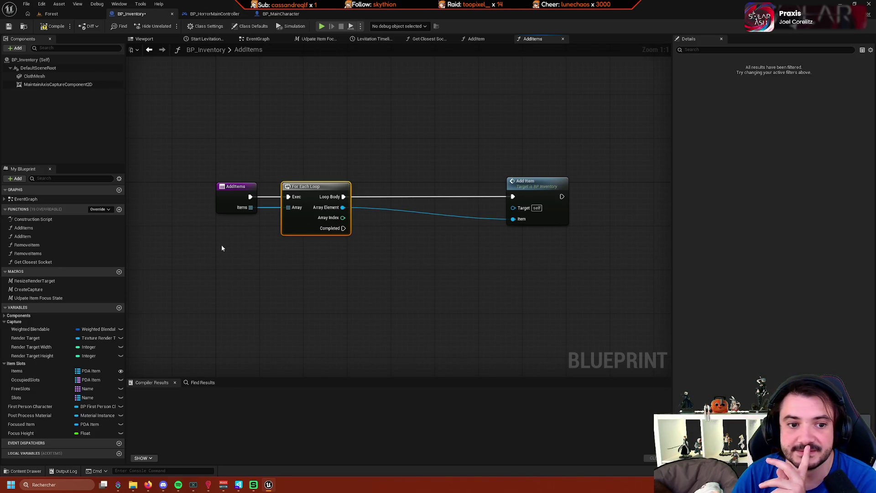
click(540, 194)
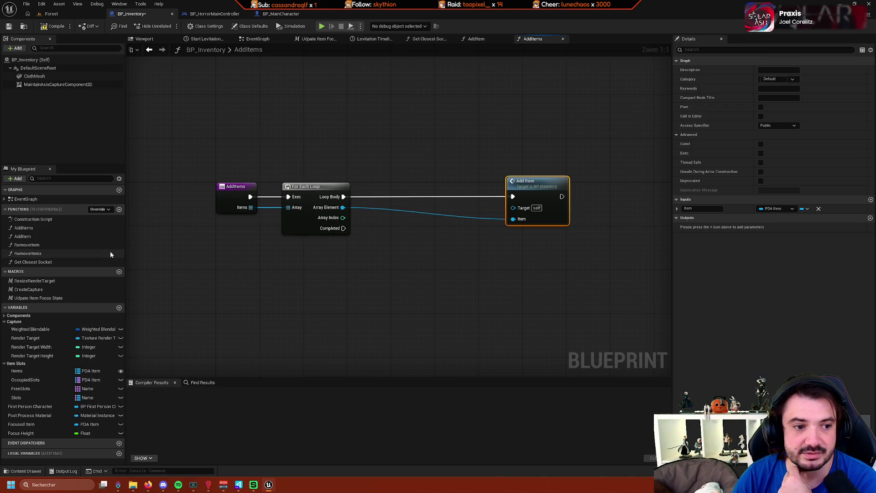
Add a new function named 'Focus Default Item' and check out BP_Inventory for editing.
click(120, 209)
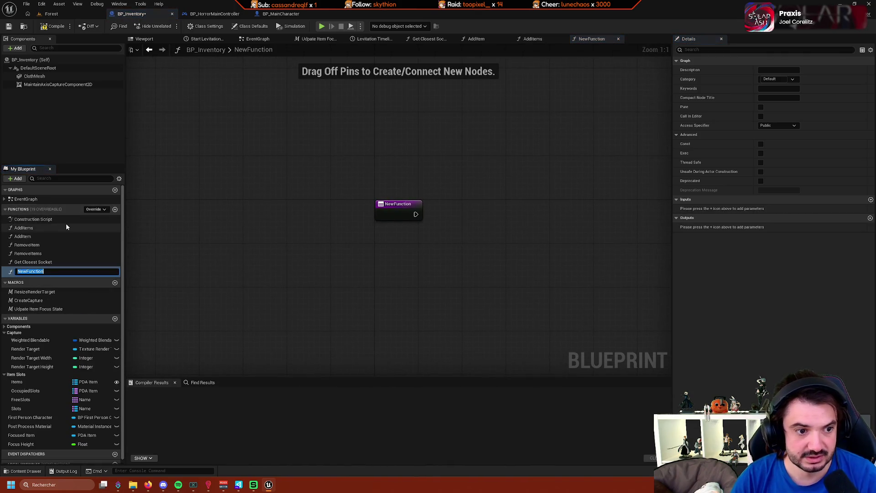
text(Focus de)
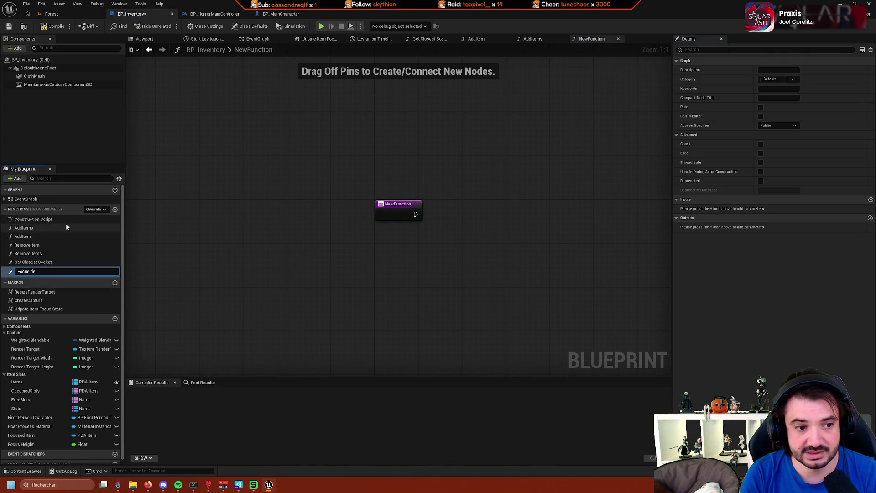
text(efault Items)
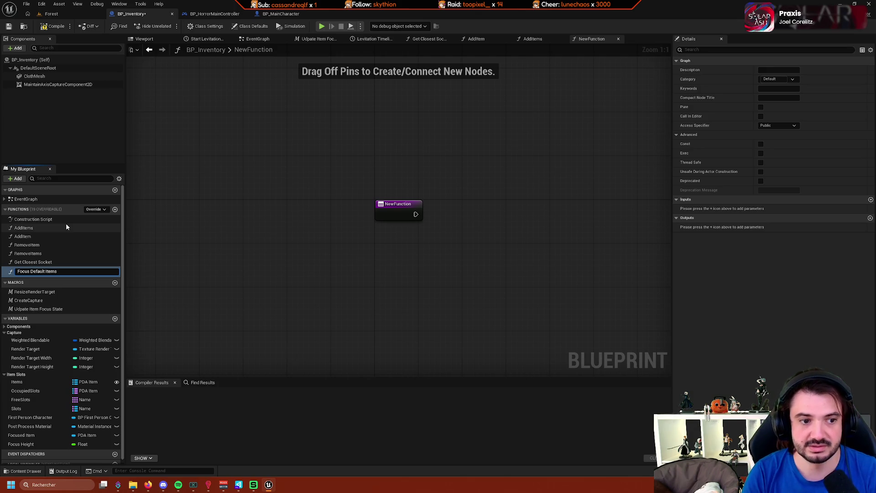
key(BackSpace)
key(Return)
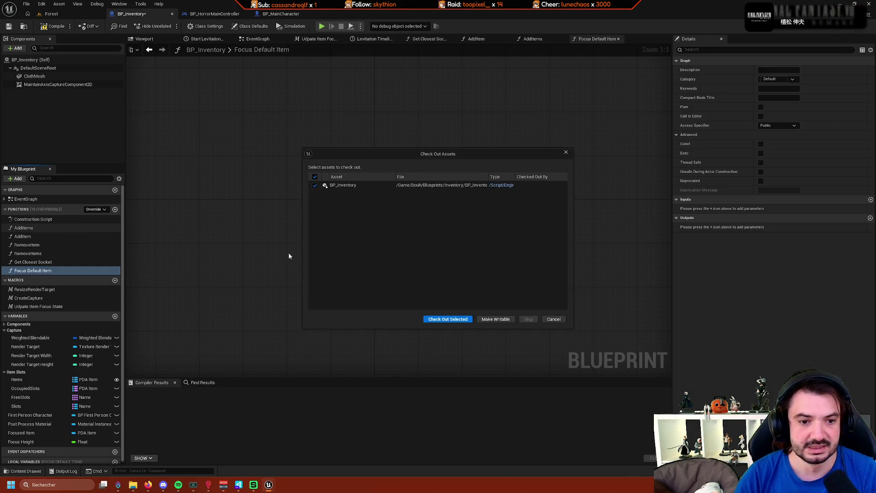
click(432, 319)
Place an Items getter in the Focus Default Item graph.
drag(474, 271, 454, 280)
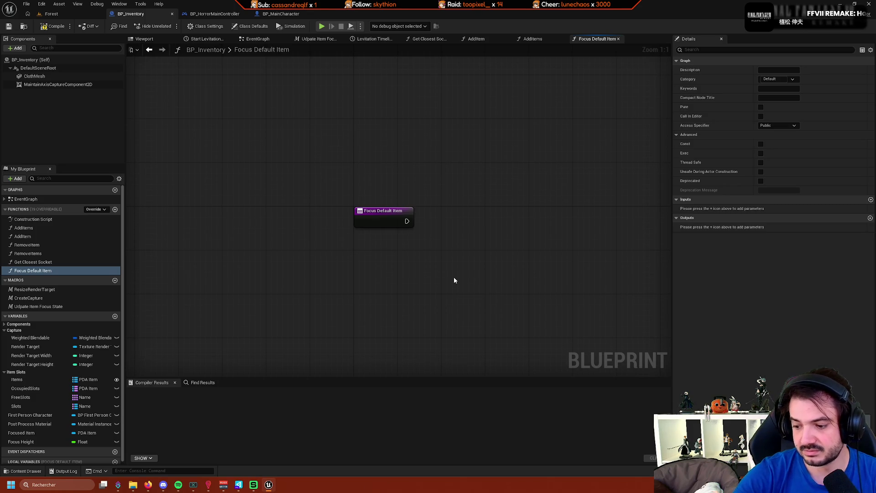
click(18, 381)
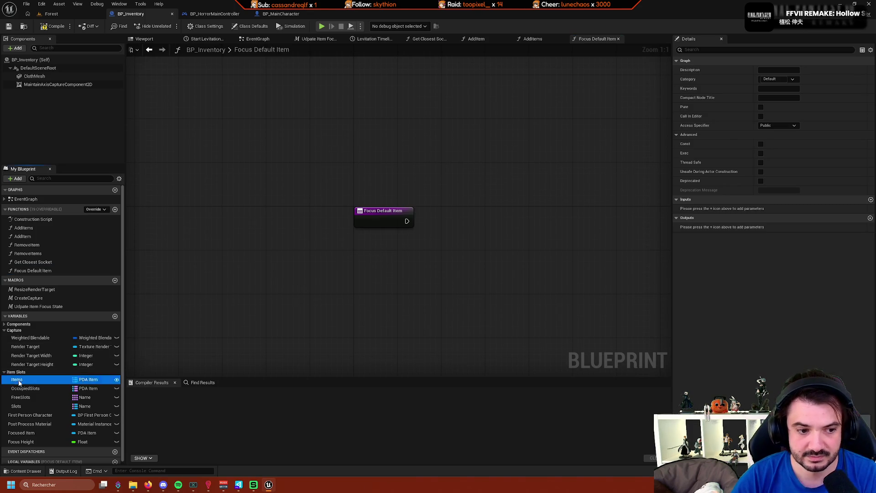
drag(18, 382, 385, 260)
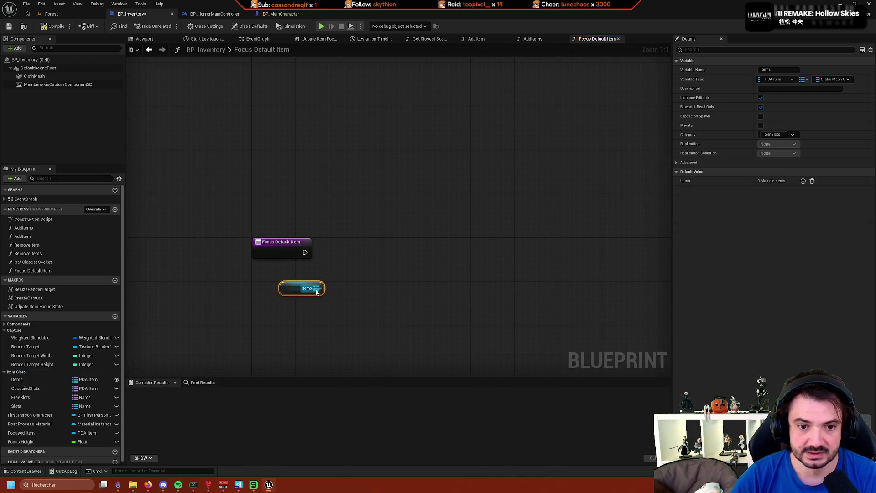
drag(317, 292, 365, 273)
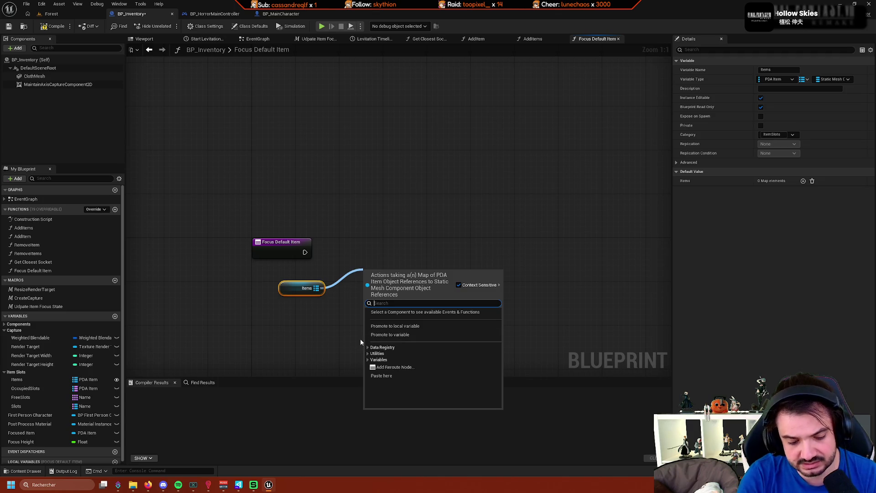
text(index)
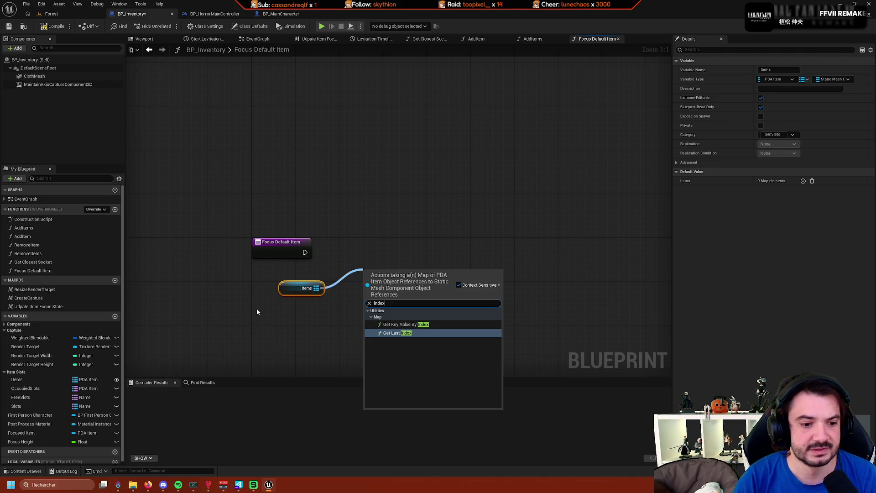
click(232, 311)
right_click(231, 311)
click(55, 374)
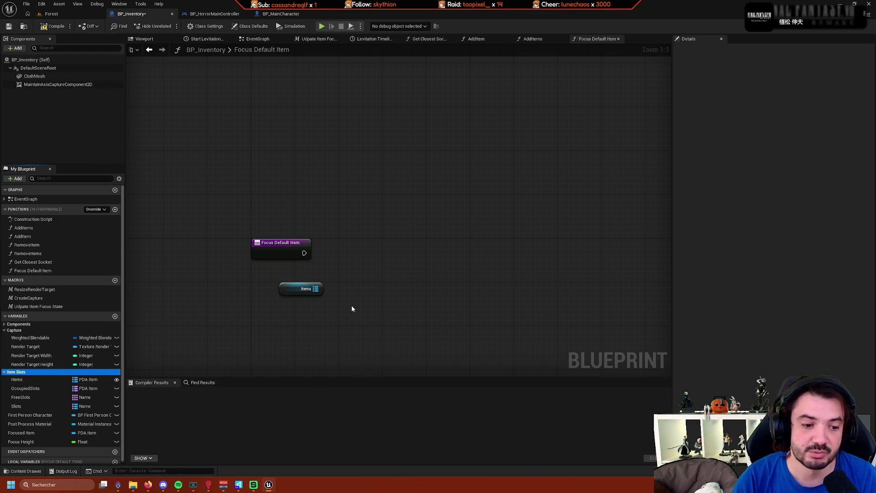
Add a Get Key Value By Index node wired to the Items map.
drag(316, 289, 350, 252)
text(at inde)
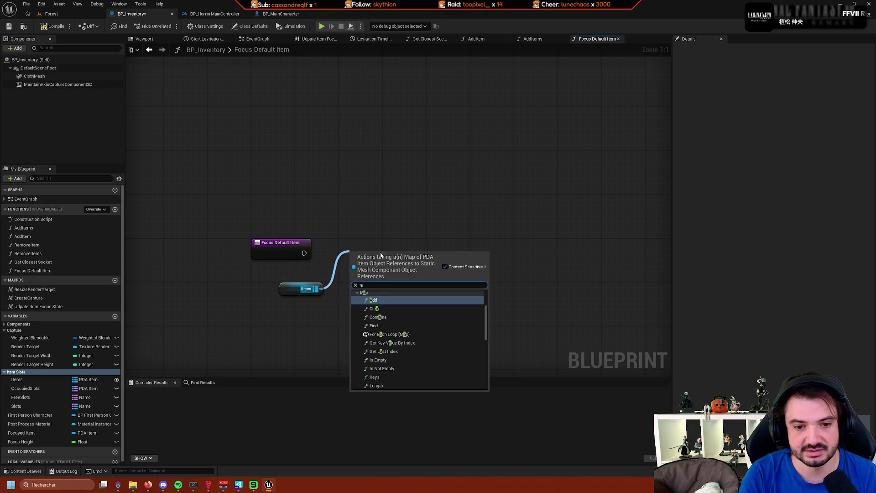
key(BackSpace)
key(BackSpace)
key(BackSpace)
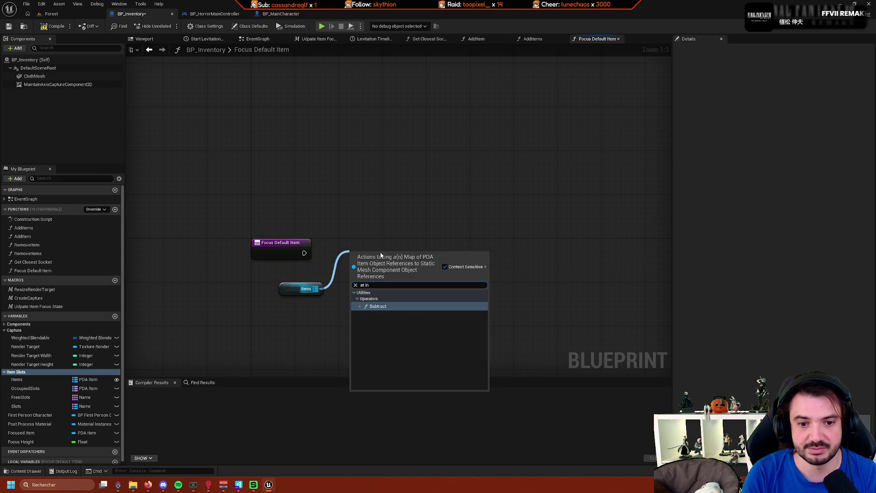
text(at inde)
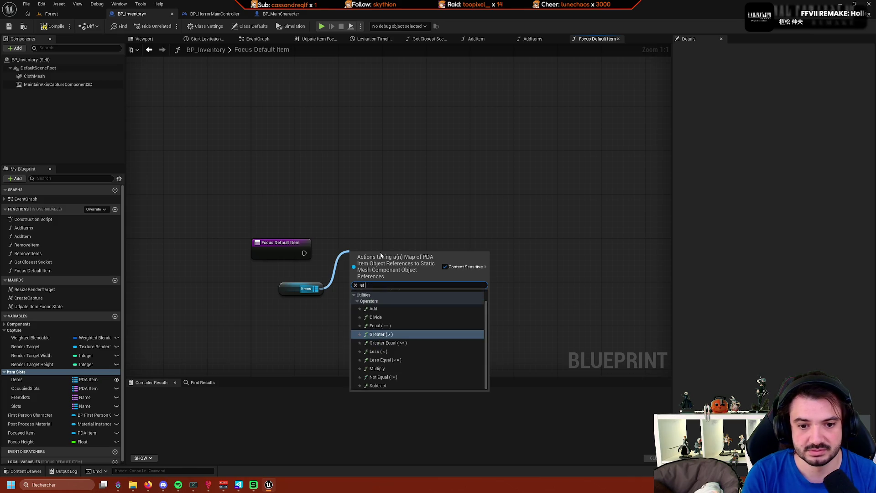
key(BackSpace)
key(BackSpace)
key(BackSpace)
text(index)
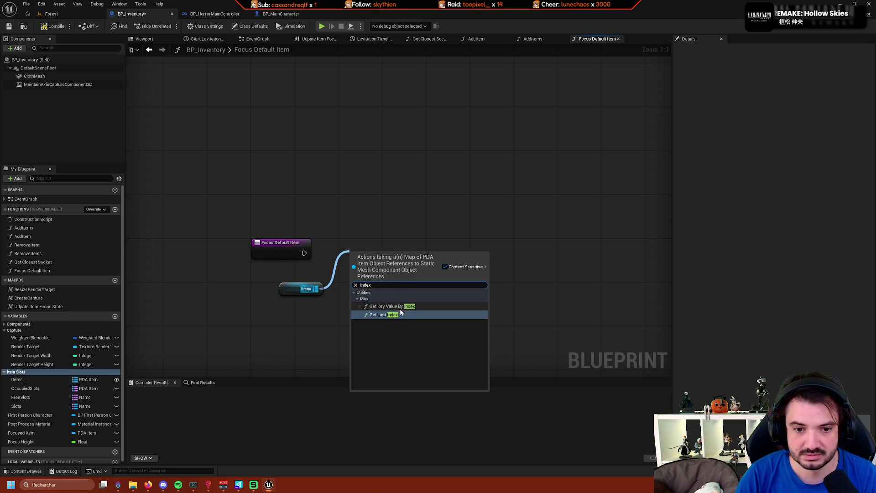
click(398, 306)
Call Item Focused with the looked-up value, wire its execution, and compile BP_Inventory.
mouse_move(367, 254)
mouse_down()
mouse_move(373, 276)
mouse_move(452, 244)
mouse_up()
text(item focused)
key(Return)
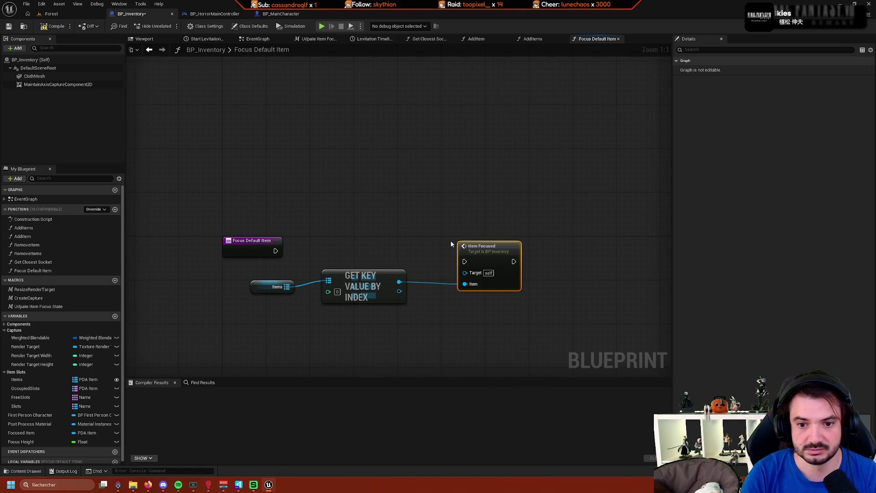
mouse_move(275, 251)
mouse_down()
mouse_move(465, 262)
mouse_move(494, 252)
mouse_up()
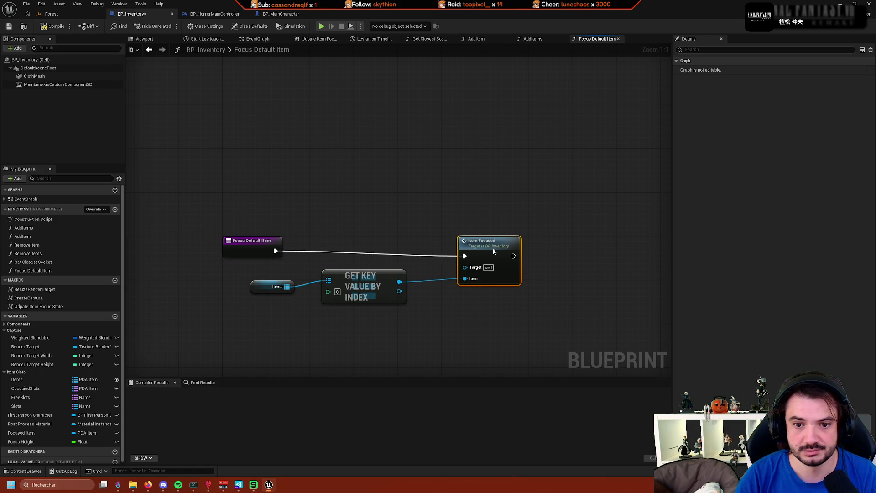
click(54, 26)
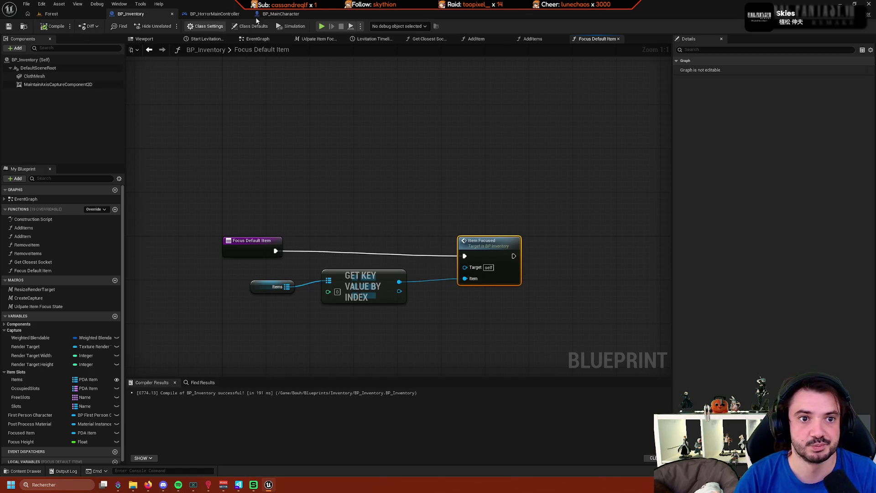
Delete the Item Focused call and its reroute from BP_MainCharacter's Spawn Inventory graph.
click(285, 15)
scroll(300, 135, down, 1)
scroll(403, 245, up, 1)
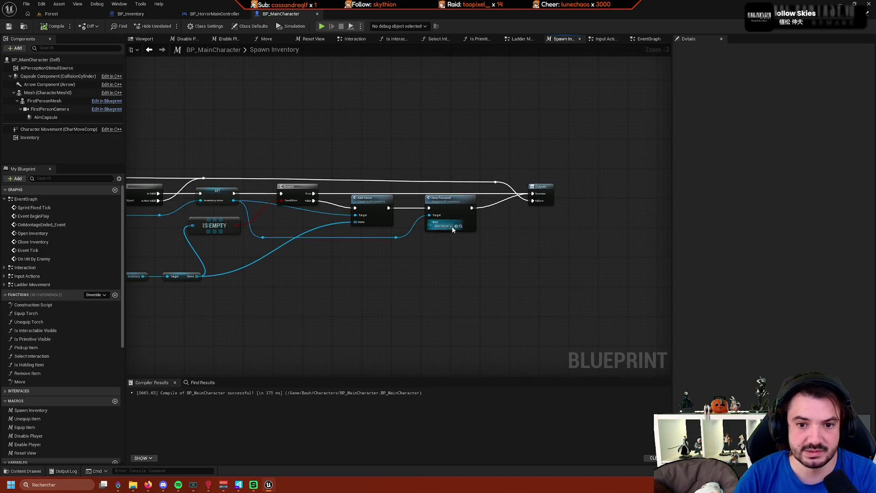
scroll(410, 264, up, 2)
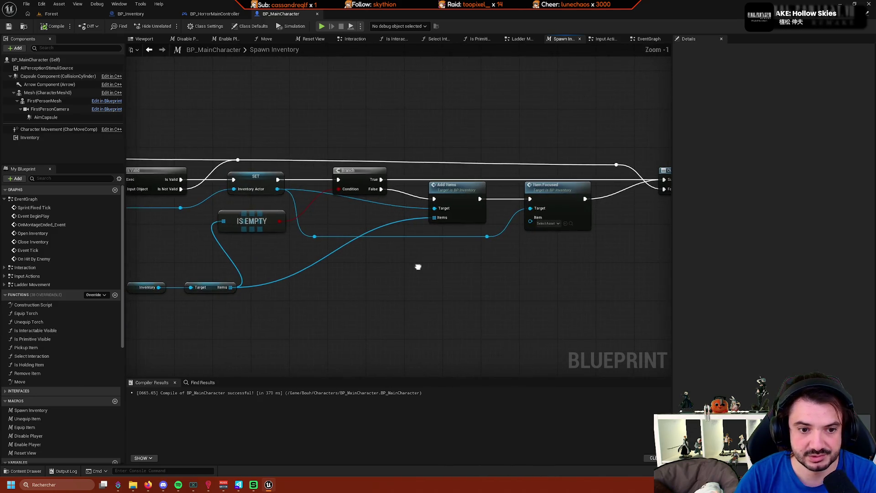
drag(511, 241, 566, 239)
scroll(460, 299, down, 1)
scroll(347, 301, up, 1)
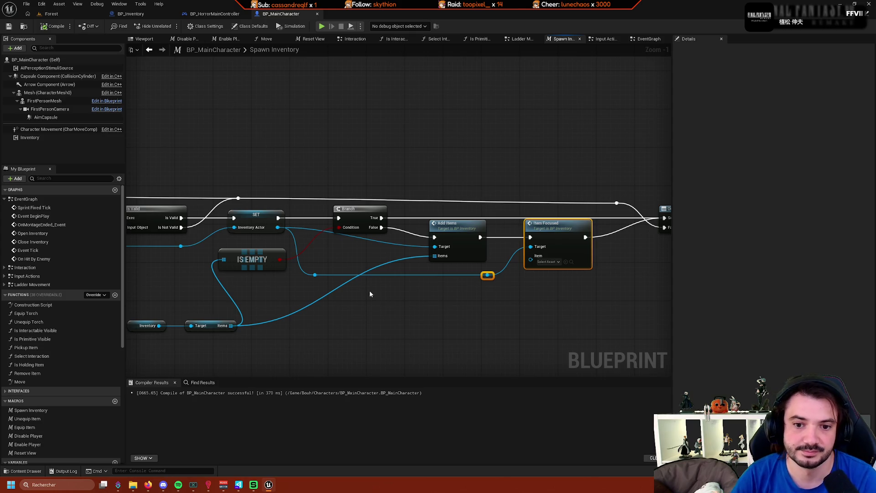
key(Delete)
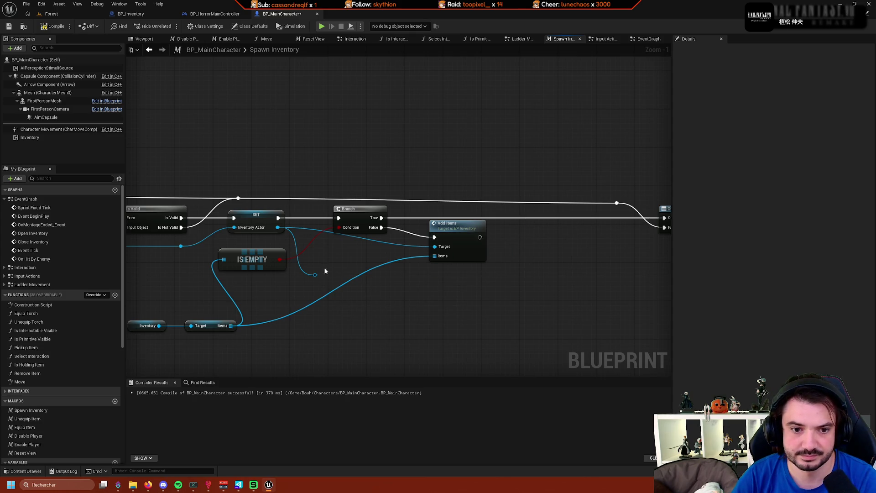
Shift the Add Items node right and open BP_Inventory's AddItems function.
mouse_move(475, 242)
mouse_down()
mouse_move(522, 241)
mouse_move(497, 251)
mouse_up()
drag(278, 227, 477, 295)
text(focus defa)
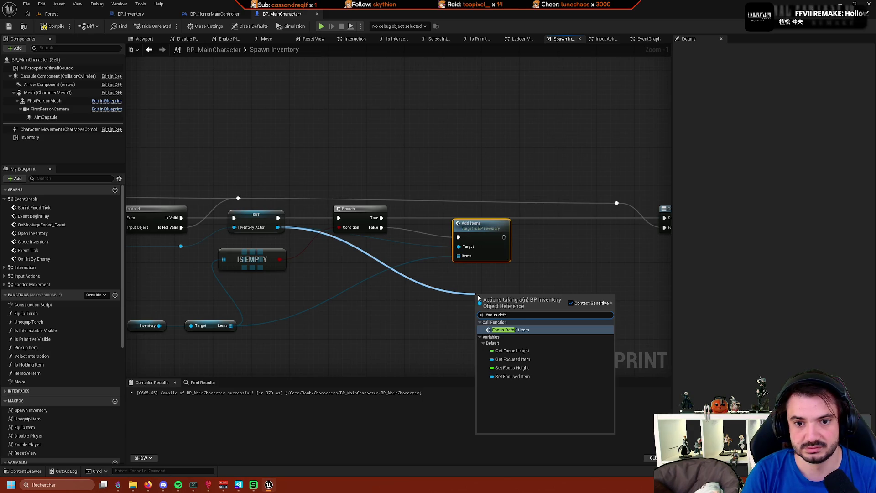
key(Escape)
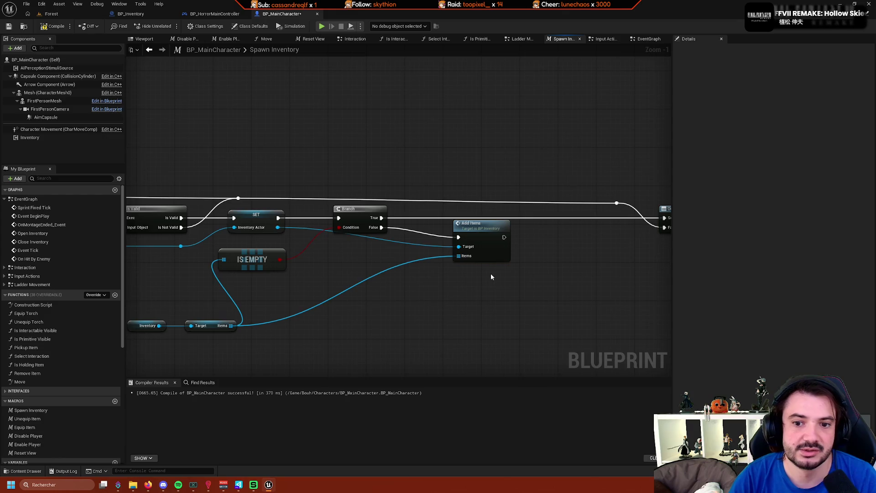
double_click(469, 234)
drag(424, 238, 439, 236)
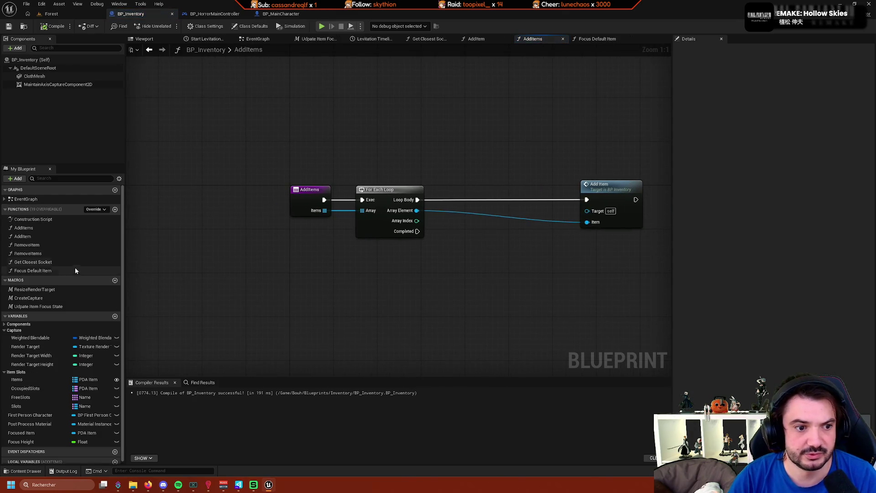
Delete the Focus Default Item function and open the AddItem function graph.
click(73, 271)
key(Delete)
key(Home)
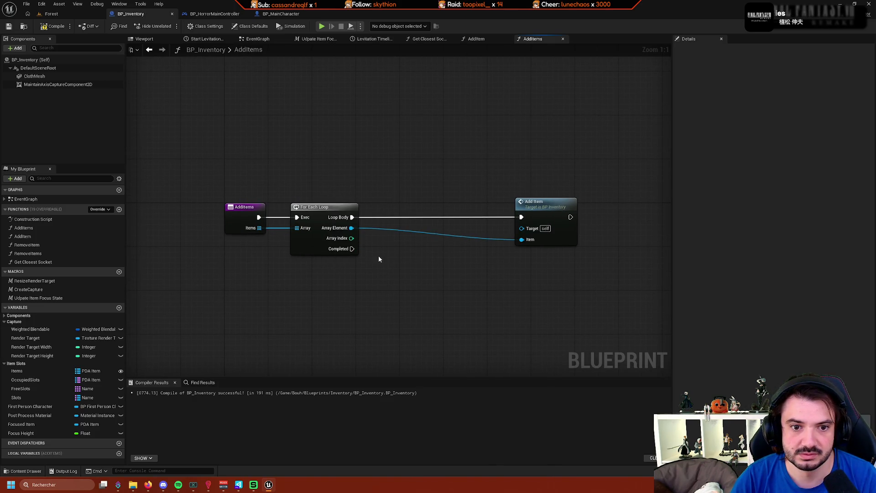
drag(379, 259, 374, 262)
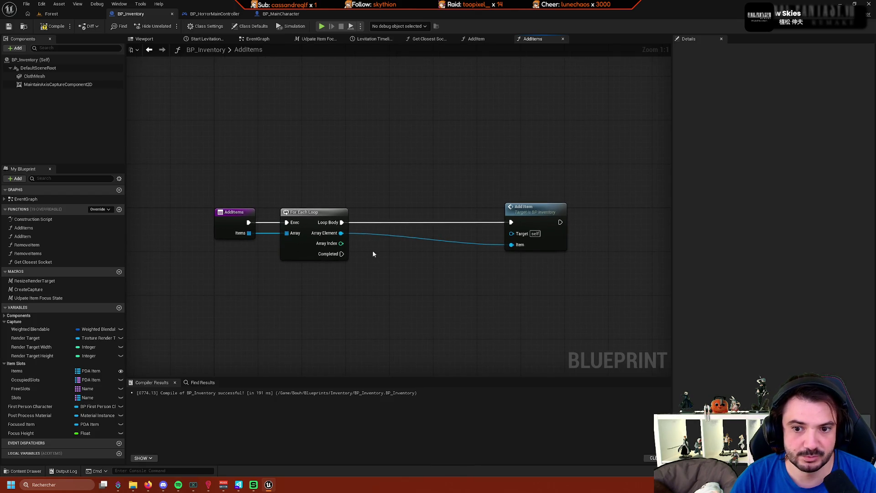
drag(537, 221, 466, 220)
double_click(466, 221)
Add a Focused Item Is Valid check that runs after Remove Index.
scroll(516, 235, down, 3)
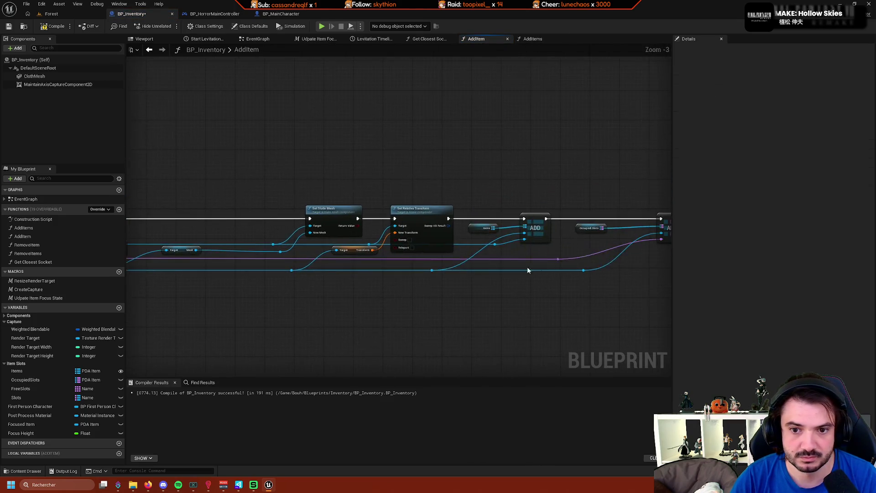
scroll(423, 244, up, 2)
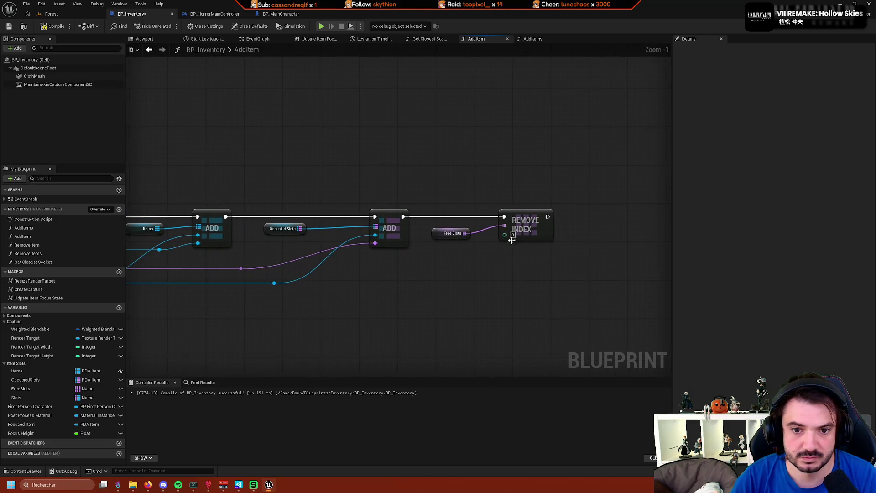
scroll(511, 253, down, 2)
mouse_move(347, 273)
mouse_down()
mouse_move(399, 282)
mouse_move(485, 273)
mouse_up()
drag(359, 265, 483, 264)
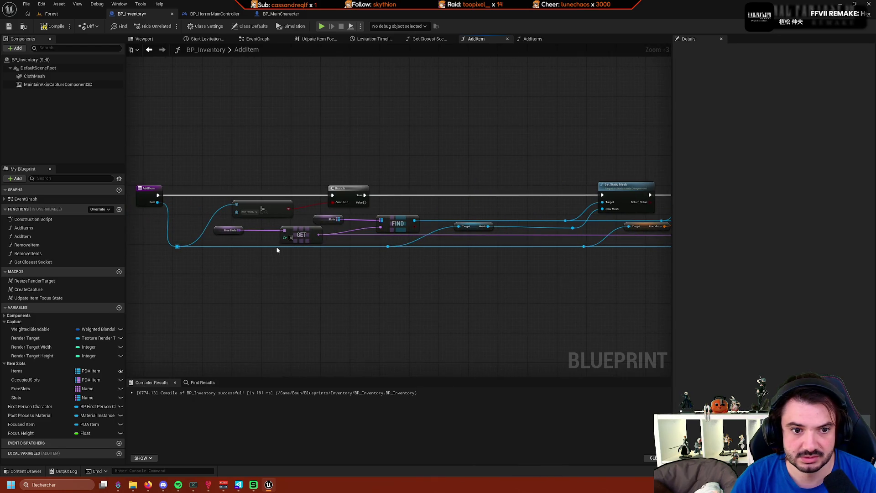
mouse_move(350, 295)
mouse_down()
mouse_move(266, 295)
mouse_move(92, 389)
mouse_up()
click(54, 428)
mouse_move(54, 428)
mouse_down()
mouse_move(431, 339)
mouse_move(261, 303)
mouse_move(397, 294)
mouse_move(308, 303)
mouse_up()
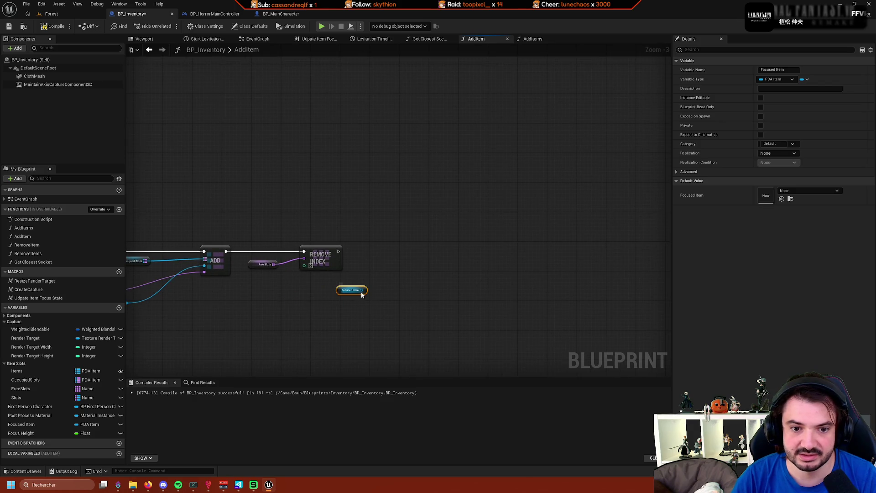
mouse_move(398, 268)
mouse_down()
mouse_move(498, 237)
mouse_move(464, 250)
mouse_up()
text(is va)
click(487, 293)
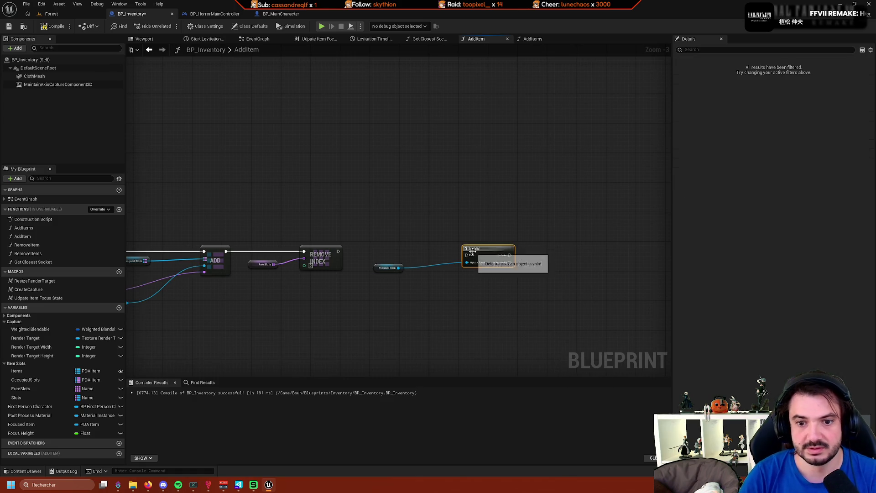
mouse_move(338, 252)
mouse_down()
mouse_move(474, 258)
mouse_move(469, 242)
mouse_move(450, 242)
mouse_up()
Call Item Focused when Focused Item is valid, with a reroute on the item wire.
mouse_move(543, 228)
mouse_down()
mouse_move(565, 227)
mouse_move(330, 234)
mouse_move(545, 233)
mouse_up()
text(focus)
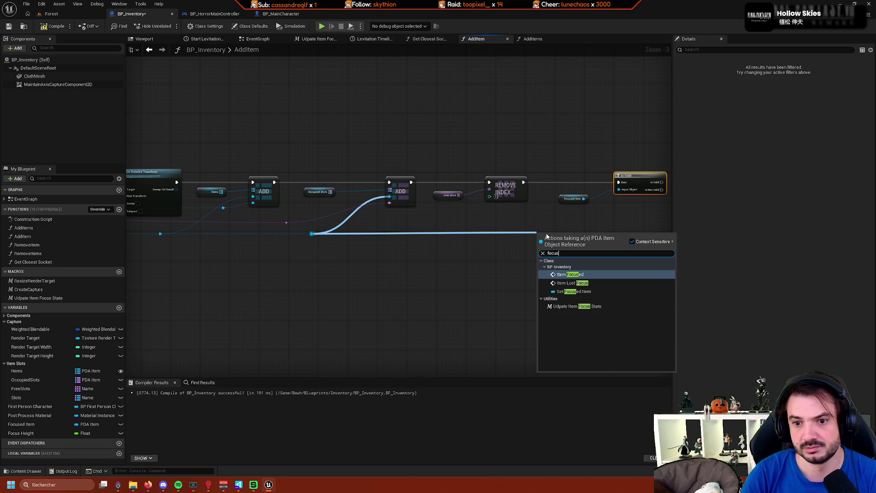
key(Return)
mouse_move(559, 236)
mouse_down()
mouse_move(459, 253)
mouse_move(634, 218)
mouse_move(628, 198)
mouse_up()
mouse_move(563, 200)
mouse_down()
mouse_move(608, 203)
mouse_move(587, 250)
mouse_move(586, 222)
mouse_move(559, 250)
mouse_up()
double_click(578, 219)
click(598, 212)
drag(598, 211, 596, 215)
Inspect the Item Focused event logic in EventGraph, then return to the Forest level.
double_click(590, 215)
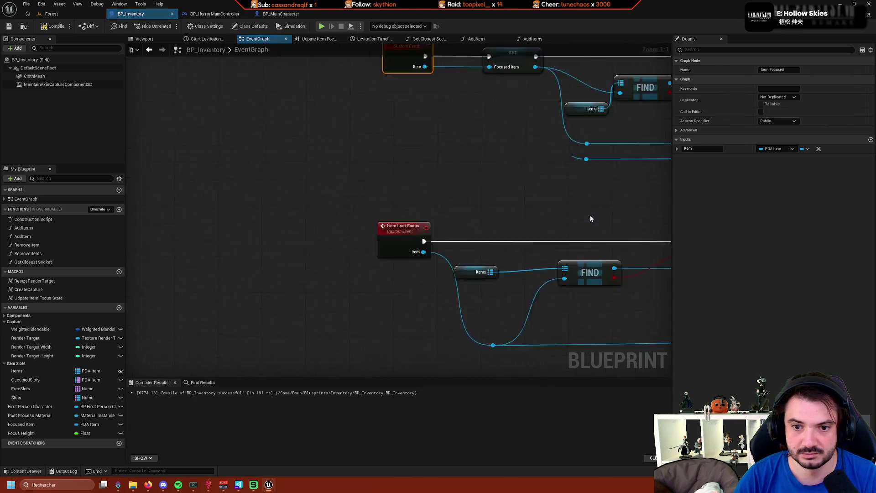
scroll(297, 323, down, 1)
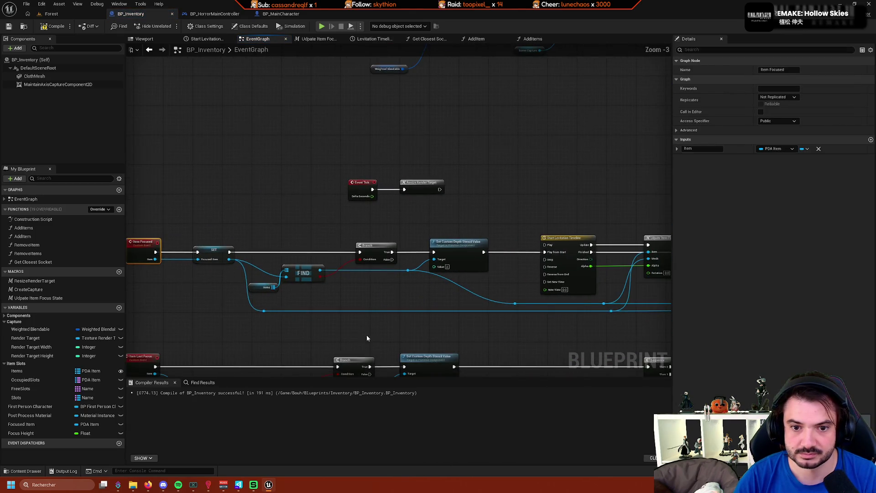
drag(366, 335, 282, 333)
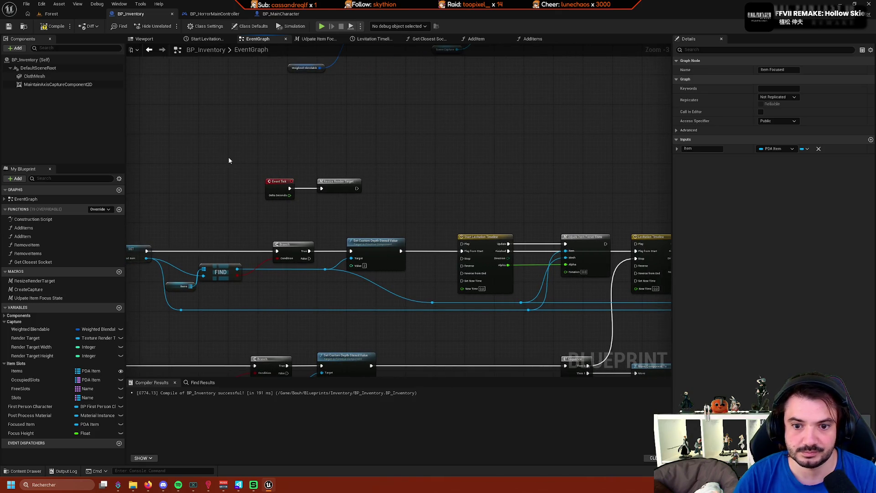
click(62, 14)
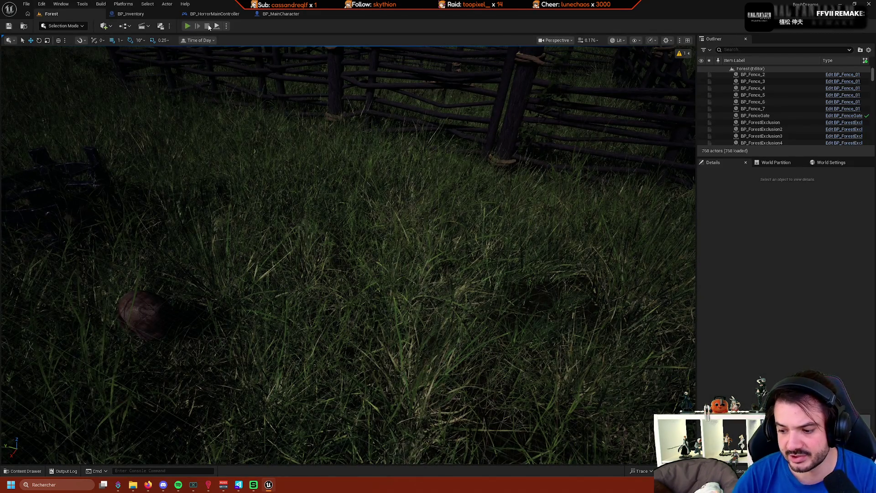
click(188, 26)
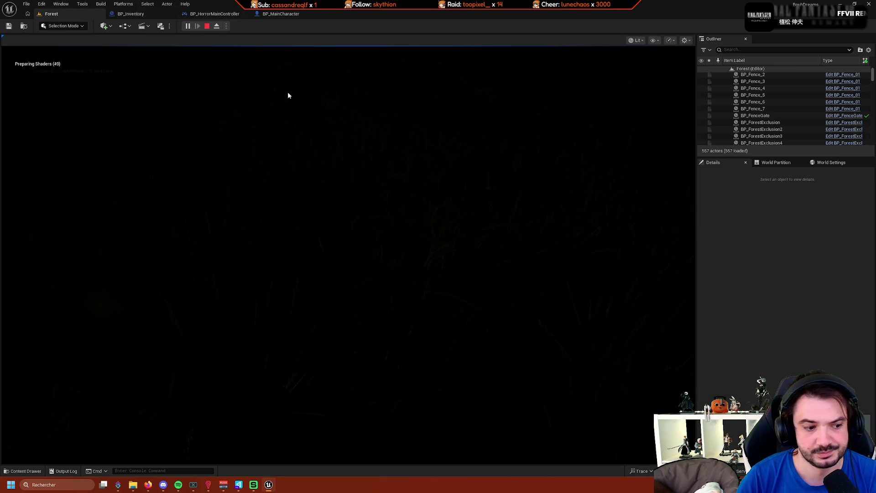
click(370, 123)
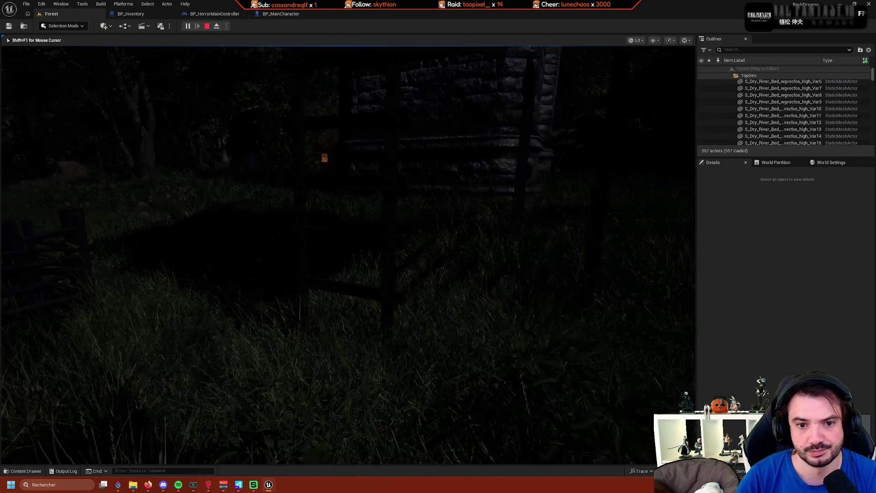
key(w)
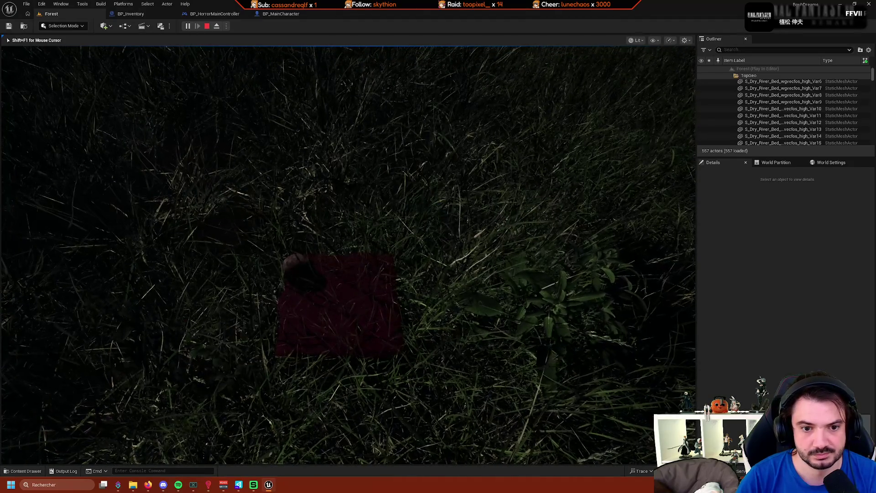
key(Escape)
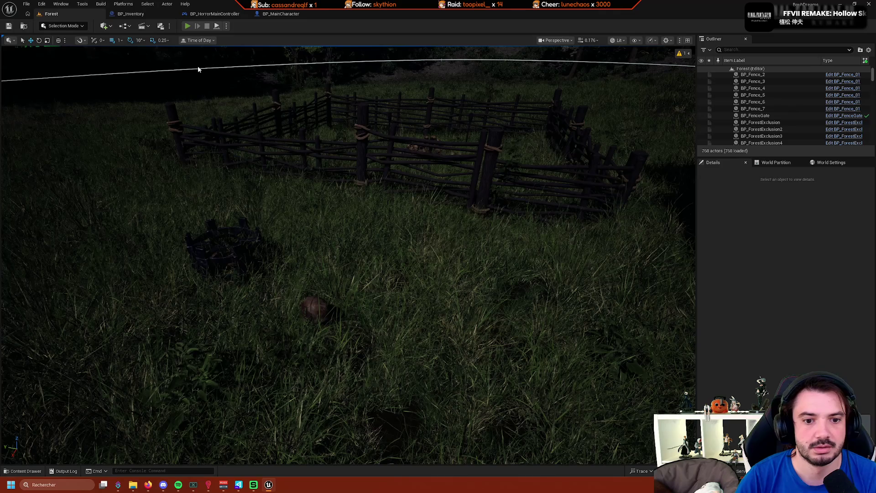
key(alt+p)
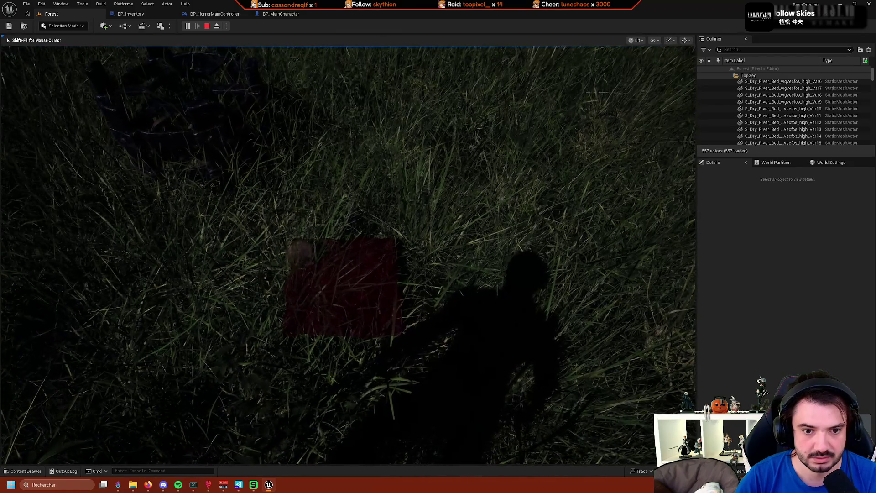
key(s)
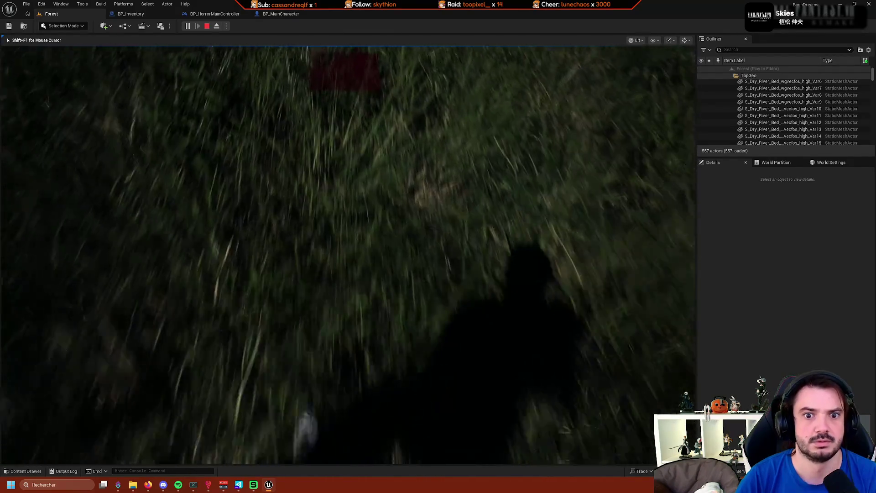
mouse_move(347, 247)
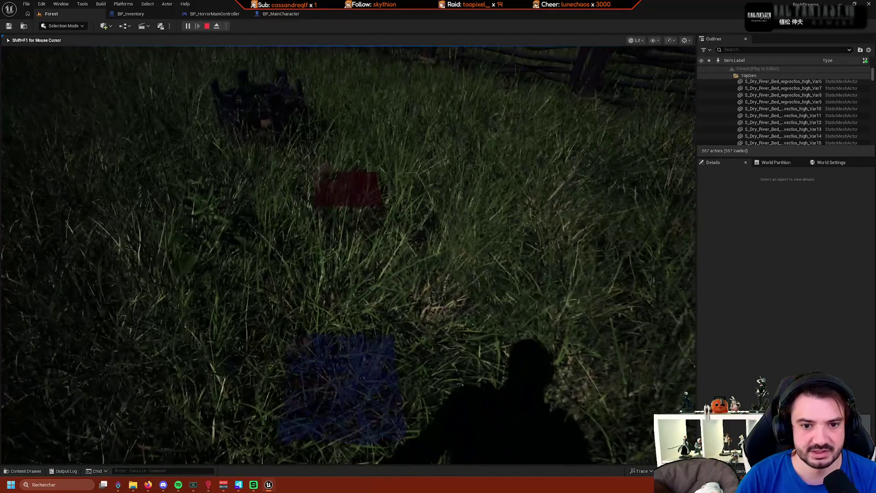
key(s)
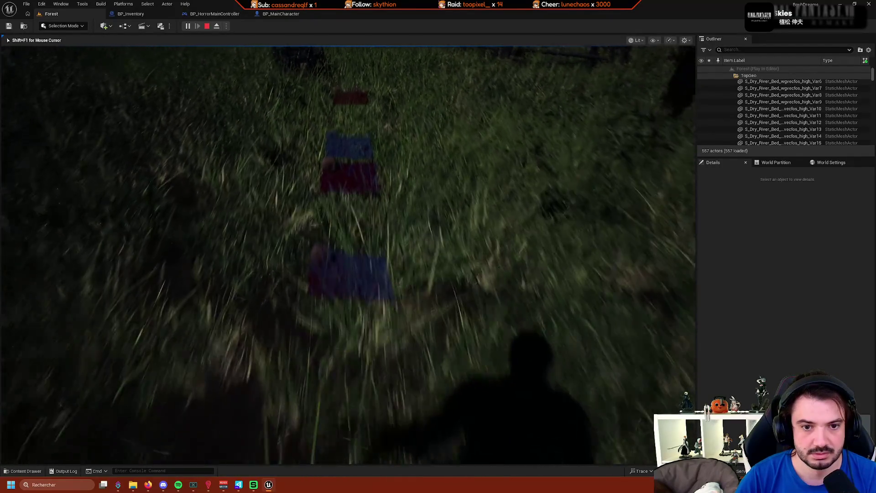
key(w)
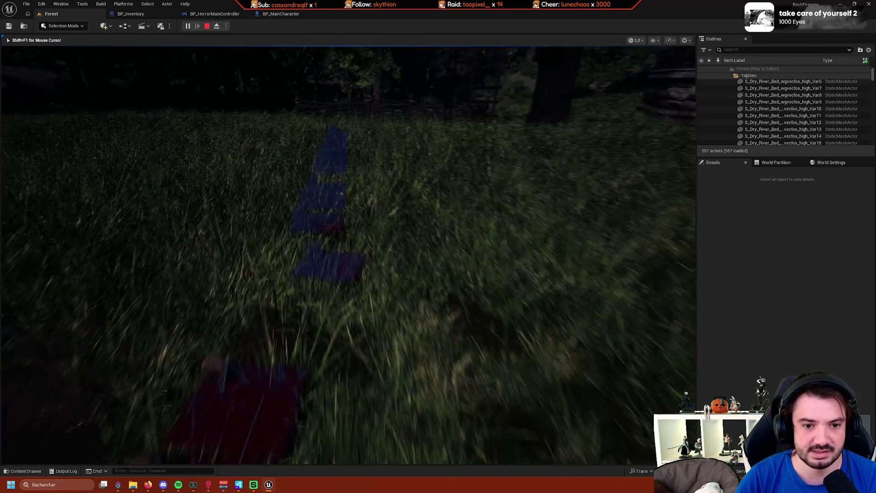
key(w)
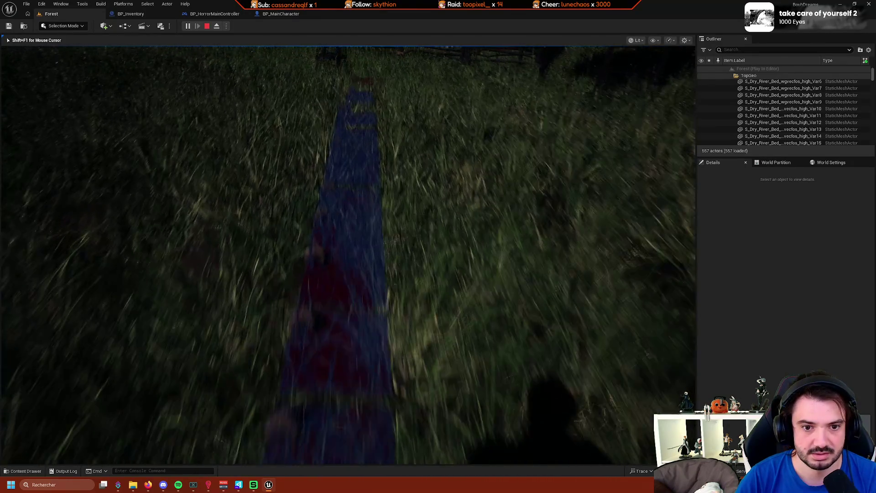
key(shift+F1)
key(Escape)
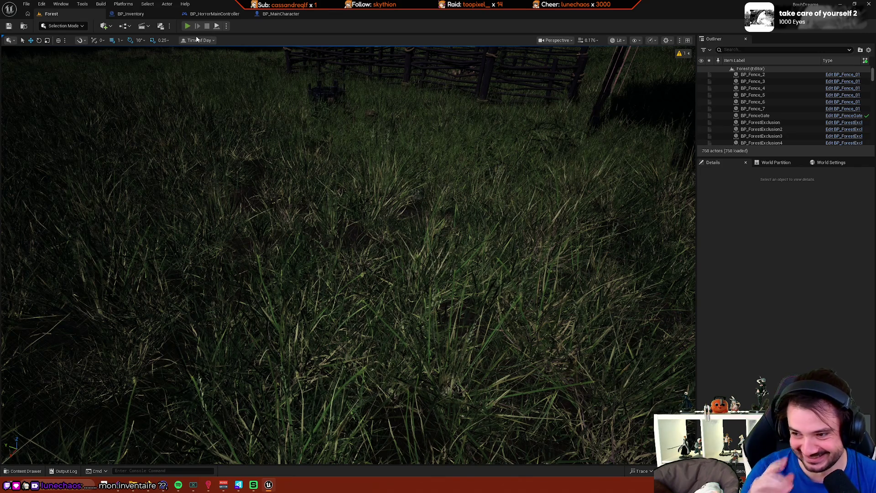
key(alt+p)
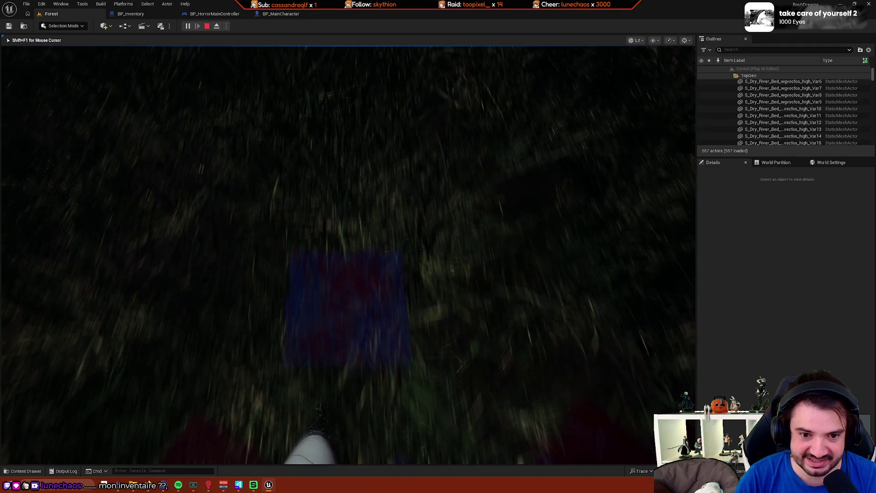
click(207, 27)
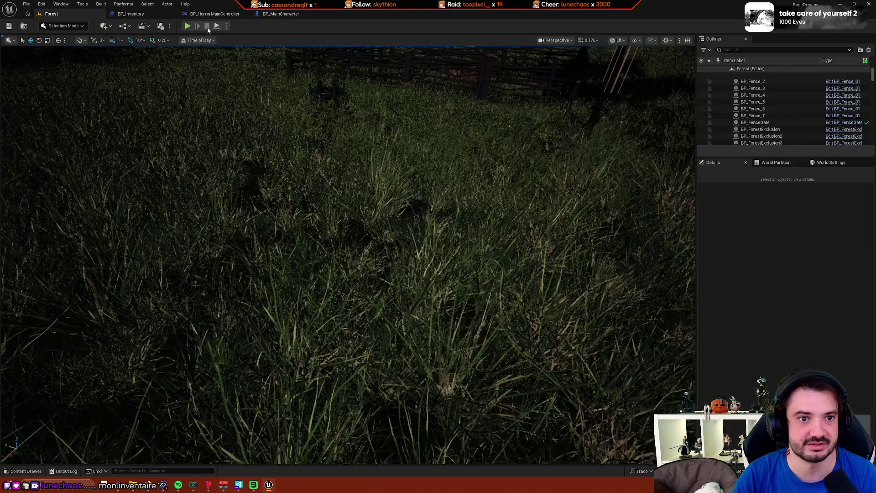
Find the Add Items node in BP_MainCharacter's Spawn Inventory graph and open it.
click(271, 15)
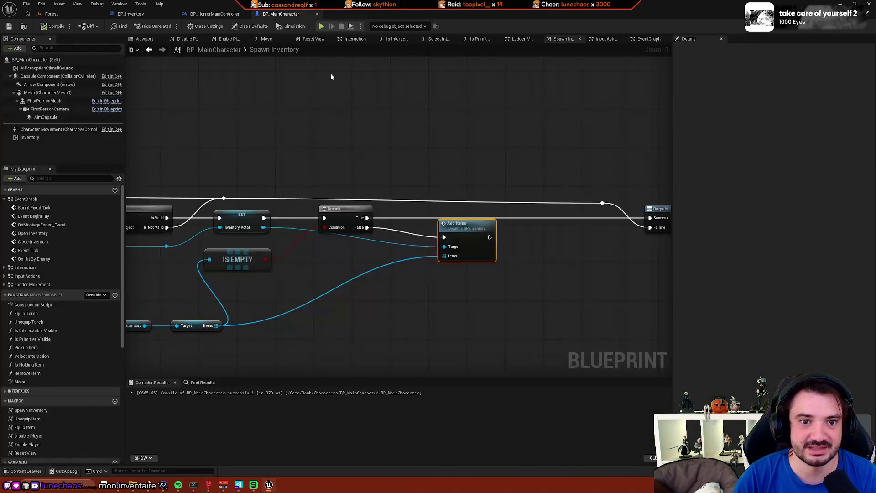
scroll(416, 103, down, 2)
mouse_move(417, 103)
mouse_down()
mouse_move(292, 81)
mouse_move(384, 82)
mouse_move(377, 75)
mouse_up()
click(151, 14)
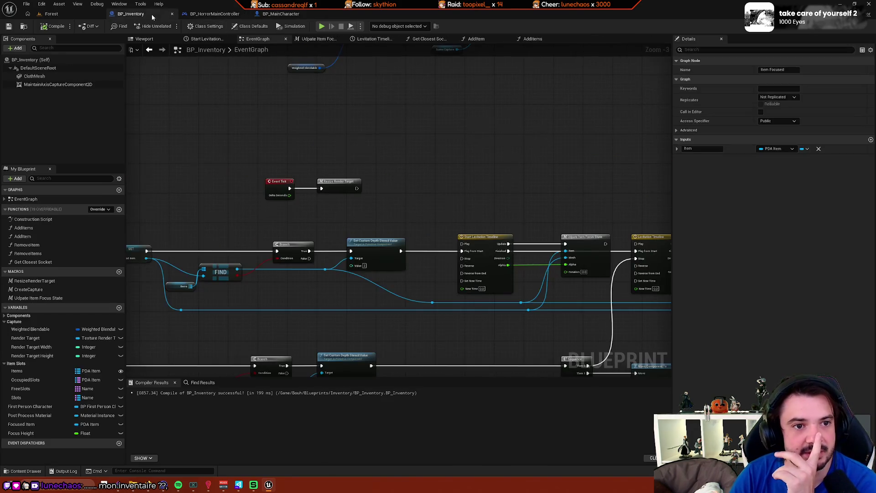
click(281, 13)
scroll(273, 89, up, 2)
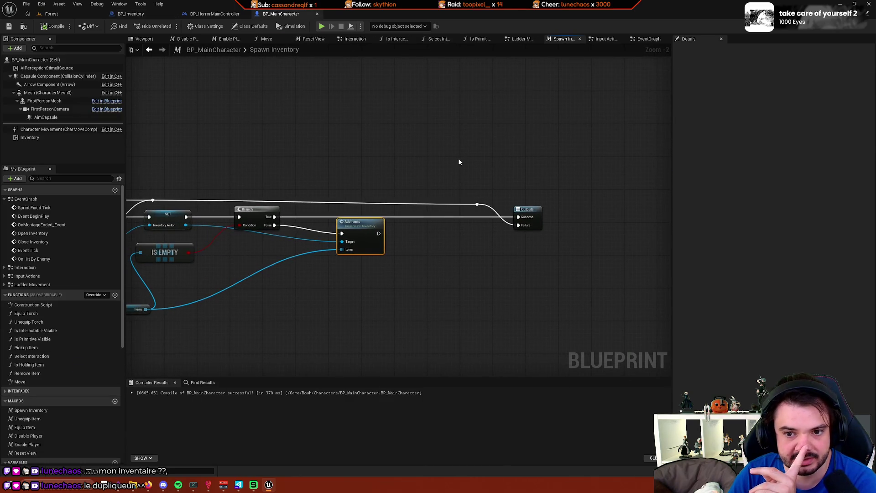
drag(433, 171, 558, 157)
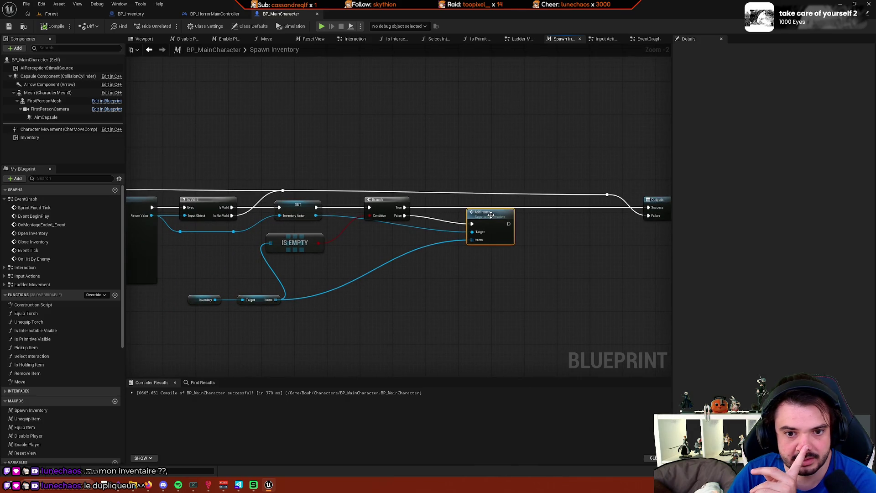
mouse_move(533, 219)
mouse_down()
mouse_move(582, 224)
mouse_move(411, 213)
mouse_up()
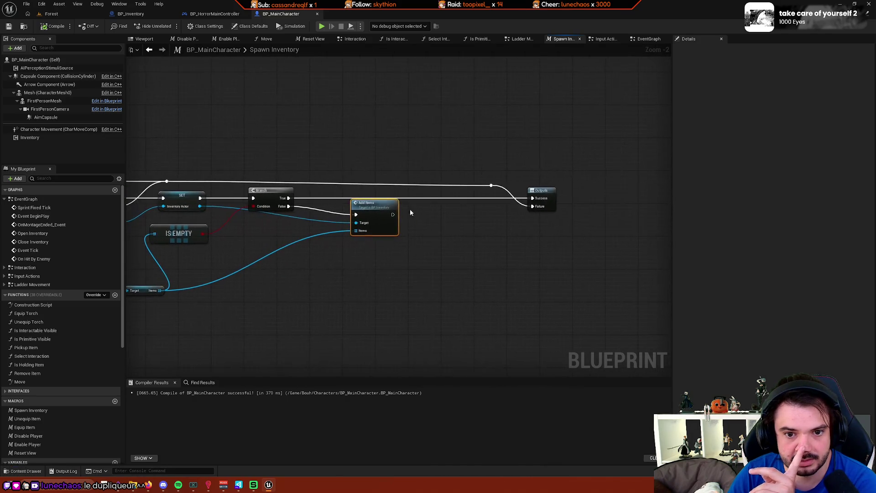
double_click(371, 208)
Open BP_Inventory's AddItem graph, nudge Item Focused down, and save the blueprint.
double_click(471, 213)
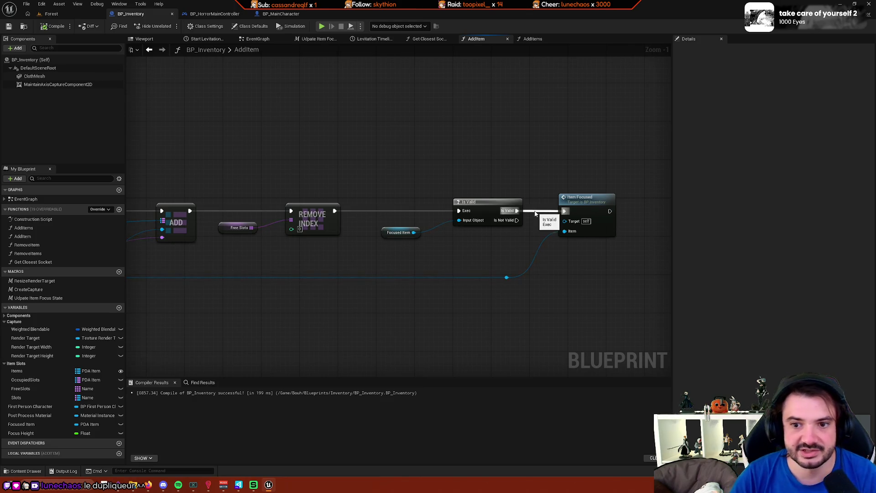
key(ctrl+s)
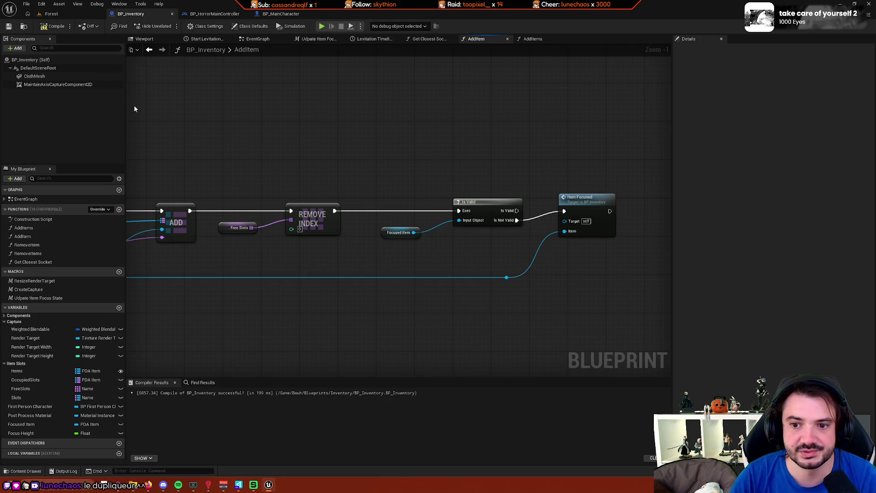
drag(582, 209, 582, 219)
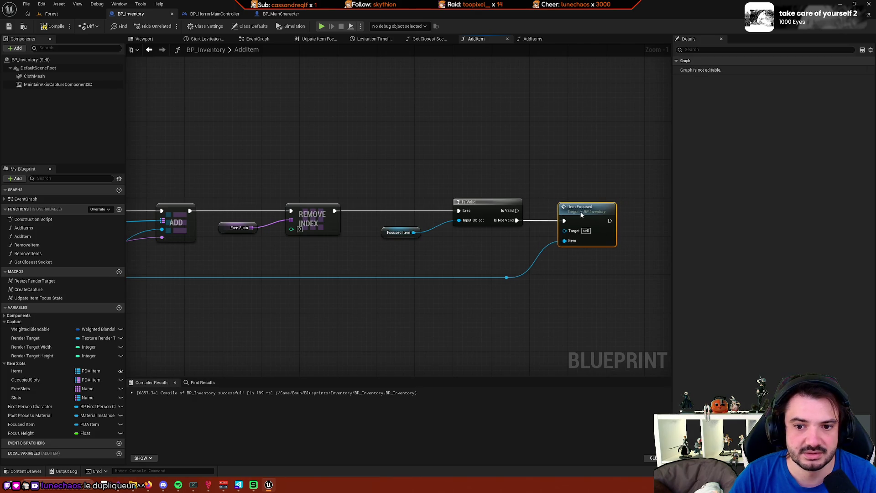
key(ctrl+s)
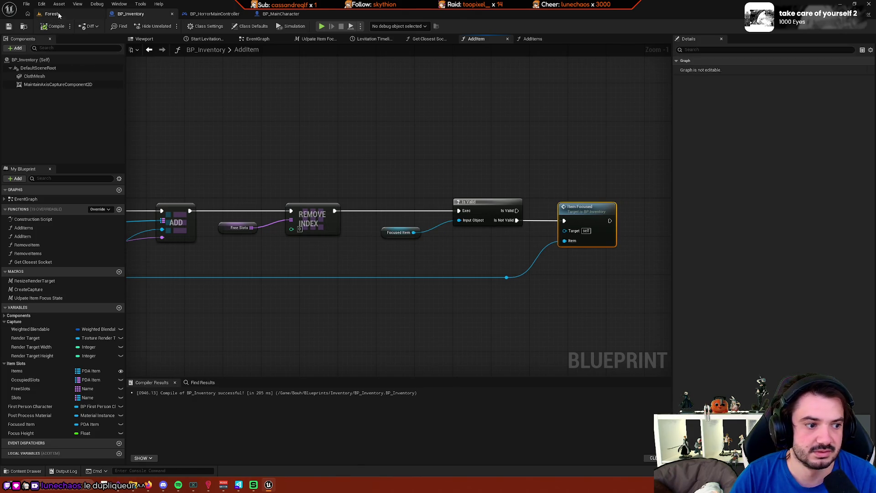
click(52, 13)
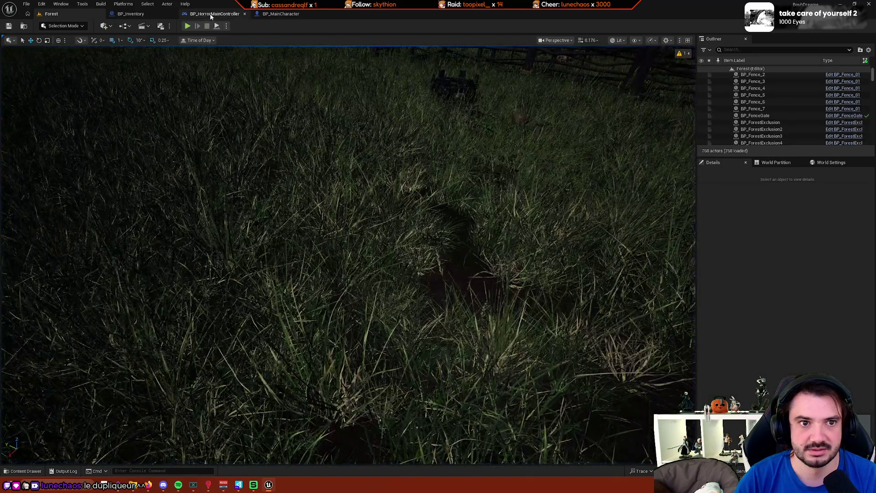
Wire the Add Items execution output into the Spawn Inventory macro's Outputs node.
click(213, 14)
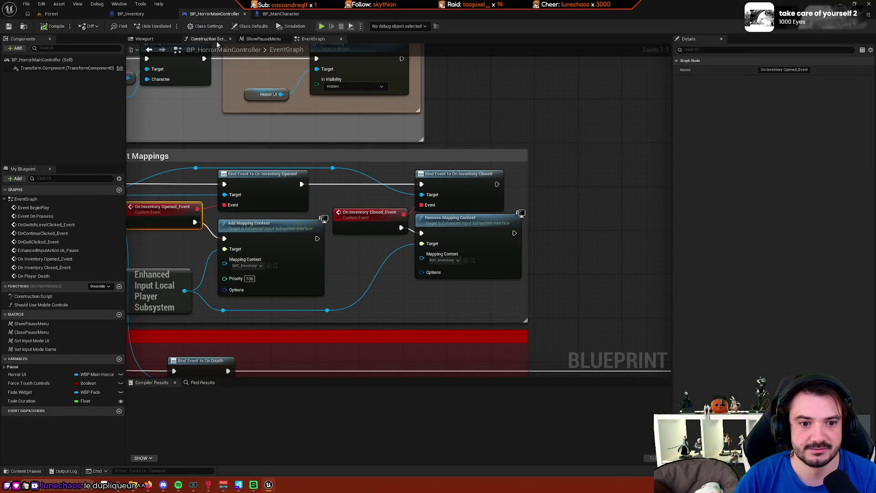
click(149, 15)
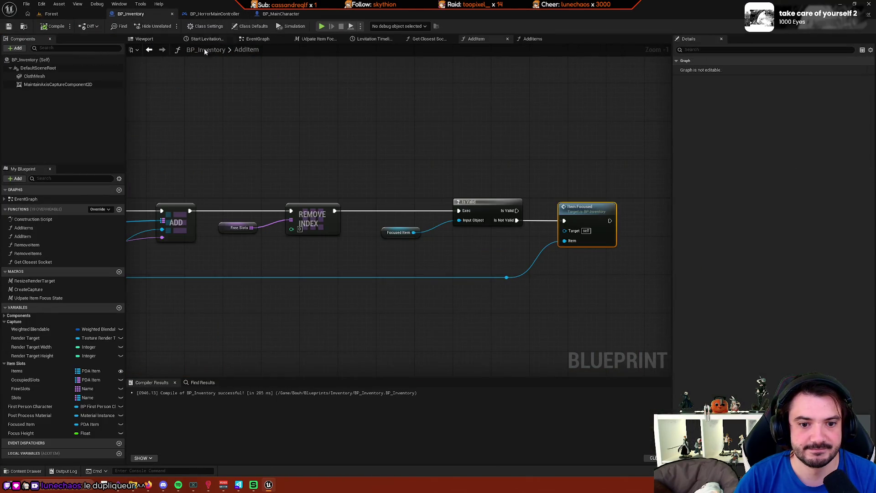
scroll(403, 82, down, 3)
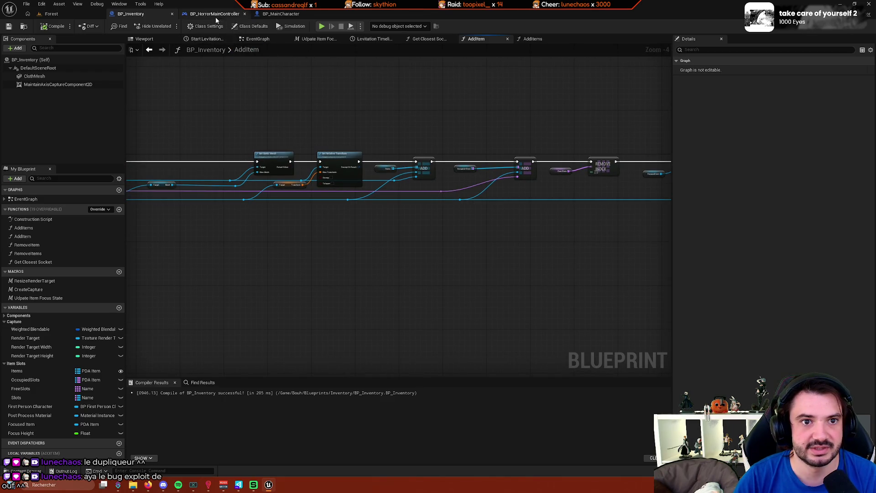
click(272, 17)
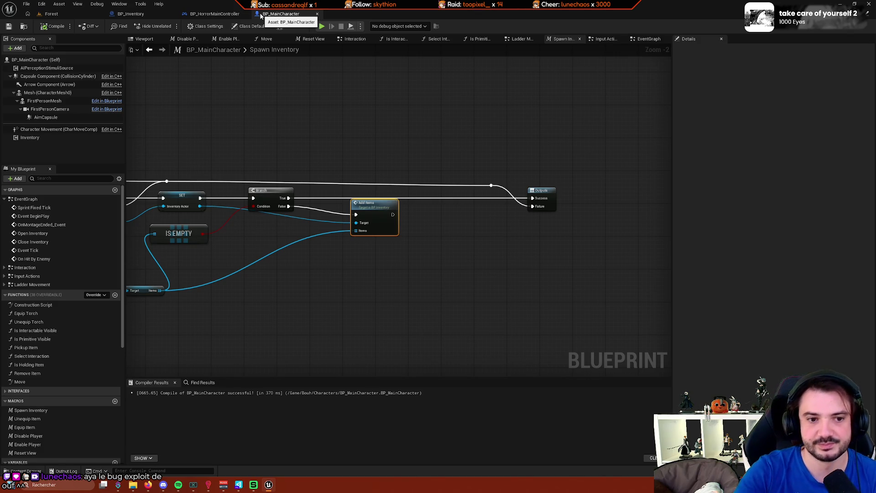
mouse_move(308, 149)
mouse_down()
mouse_move(531, 106)
mouse_move(379, 115)
mouse_up()
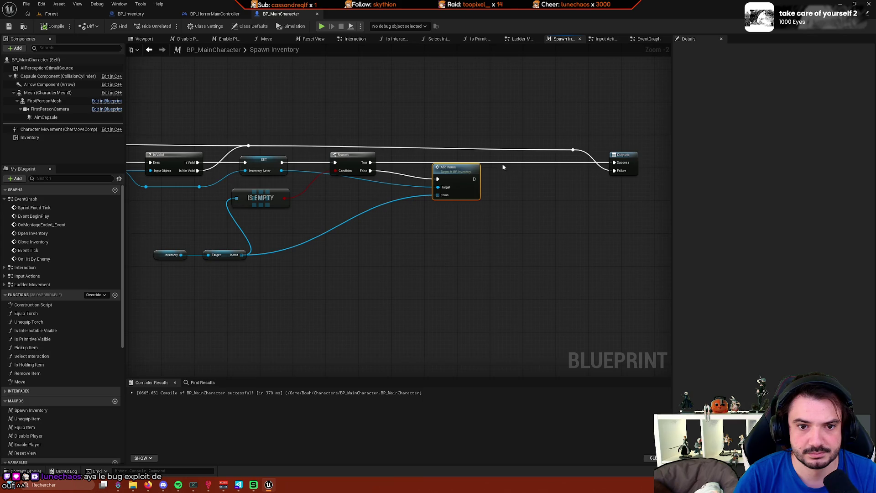
drag(503, 167, 474, 188)
drag(415, 193, 558, 182)
mouse_move(491, 211)
mouse_down()
mouse_move(561, 204)
mouse_move(651, 221)
mouse_move(468, 193)
mouse_move(612, 210)
mouse_up()
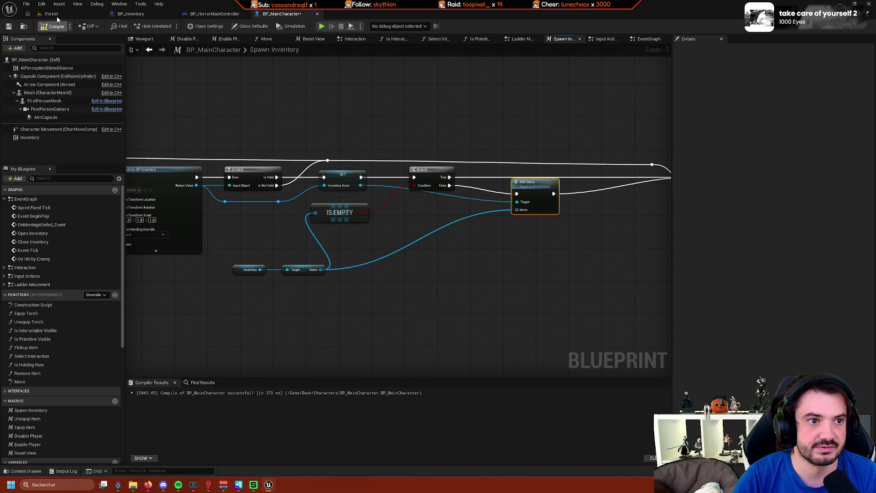
click(55, 14)
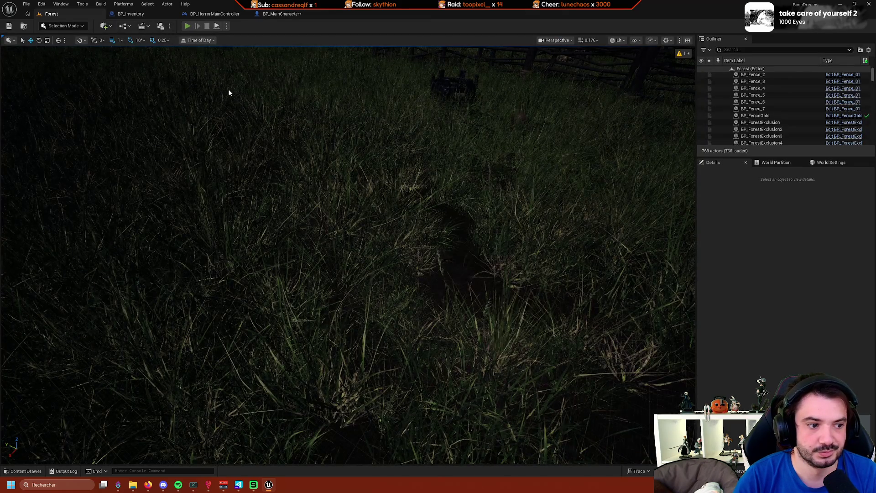
Play-test the Forest level up to the torch-lit fence, then stop and frame the enclosure.
key(alt+p)
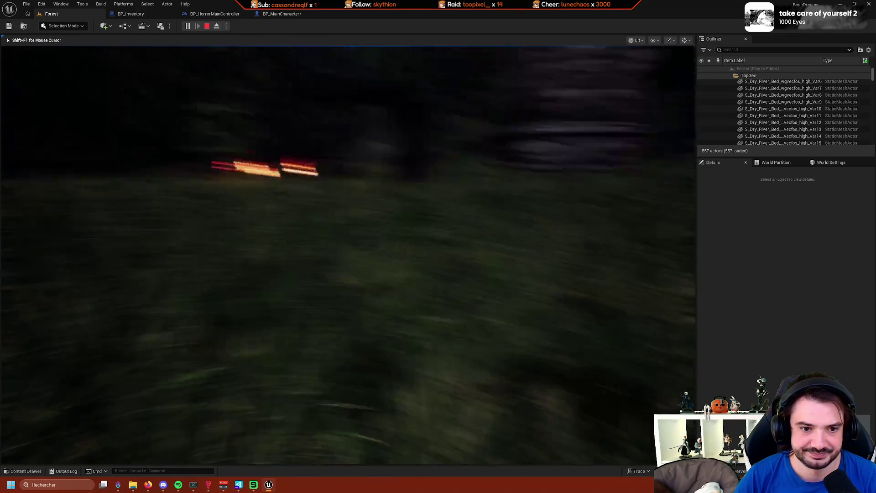
key(w)
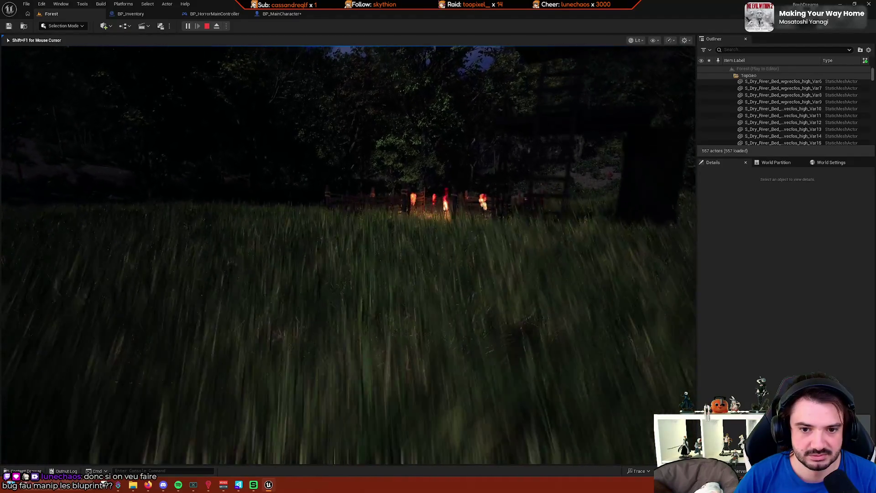
key(w)
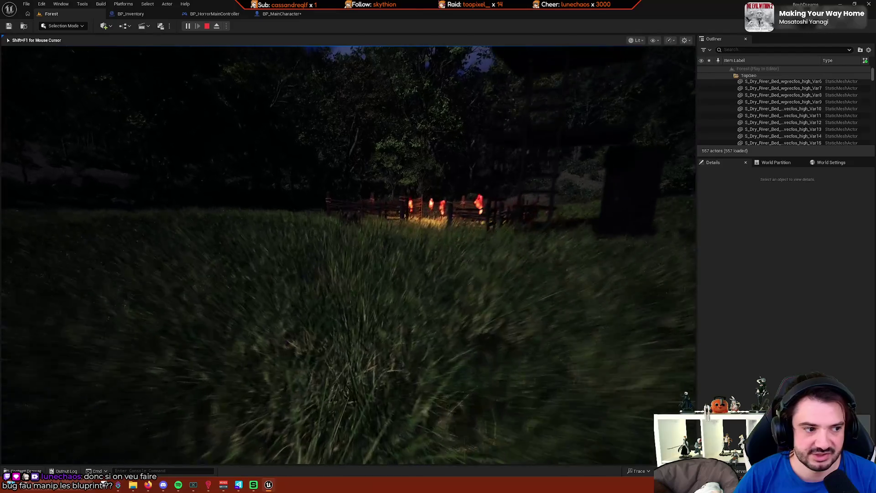
key(w)
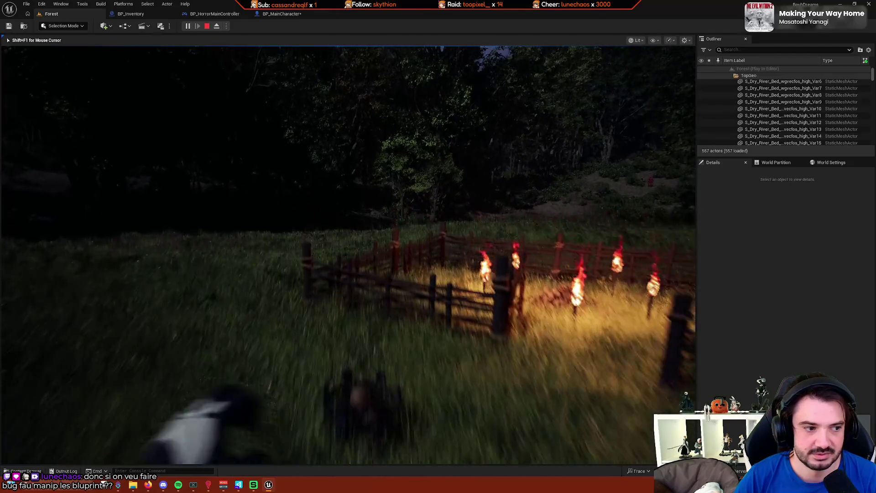
key(w)
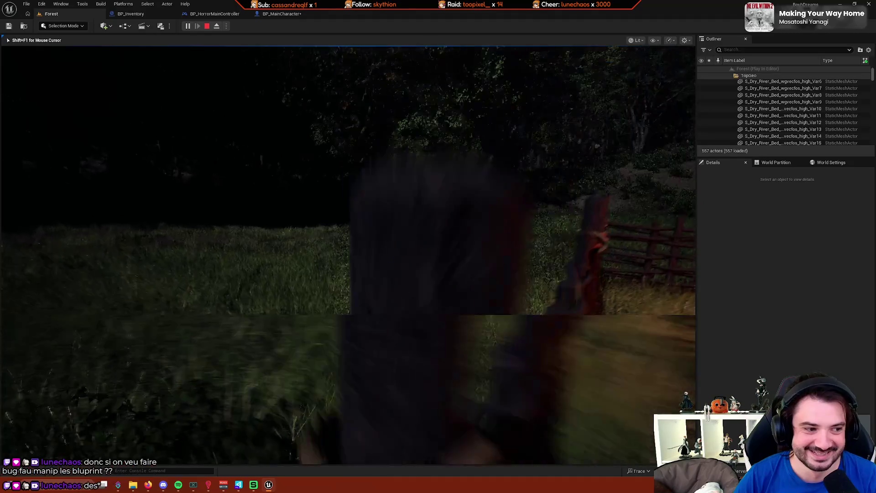
key(Escape)
mouse_move(562, 232)
mouse_down()
mouse_move(545, 247)
mouse_move(433, 161)
mouse_up()
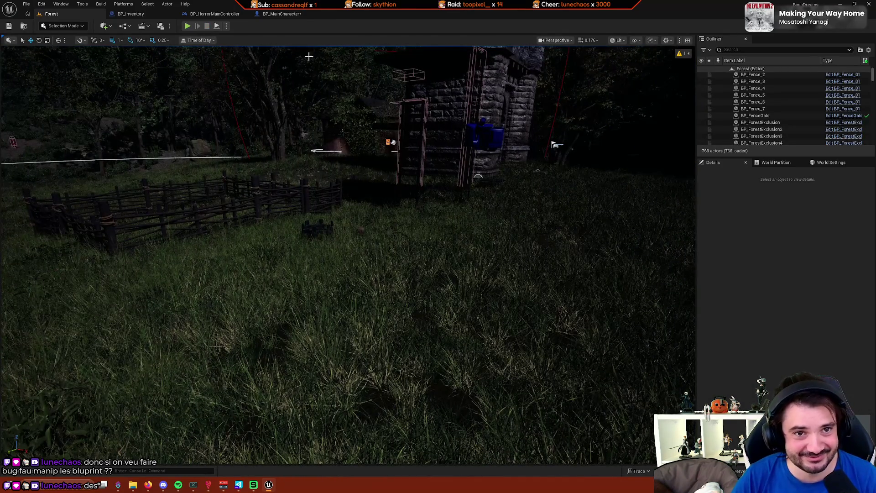
click(283, 13)
Save BP_MainCharacter, return to the Forest level, and open the Platforms menu.
key(ctrl+s)
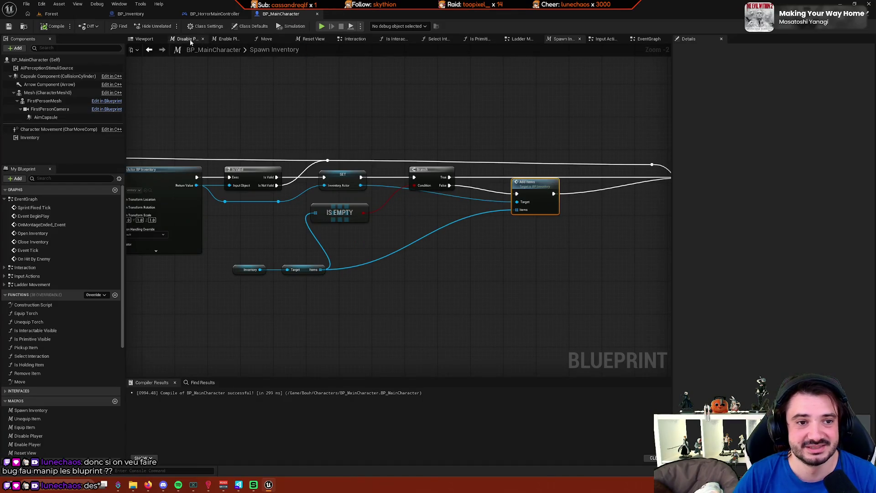
click(64, 16)
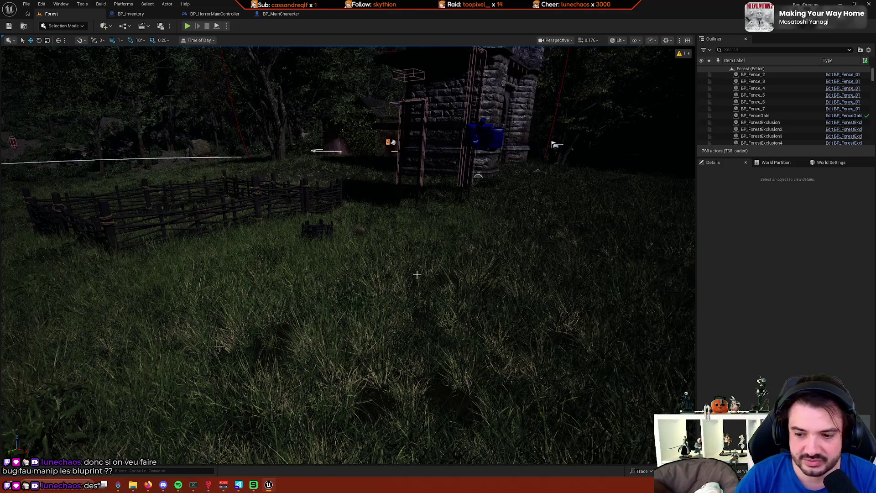
click(115, 6)
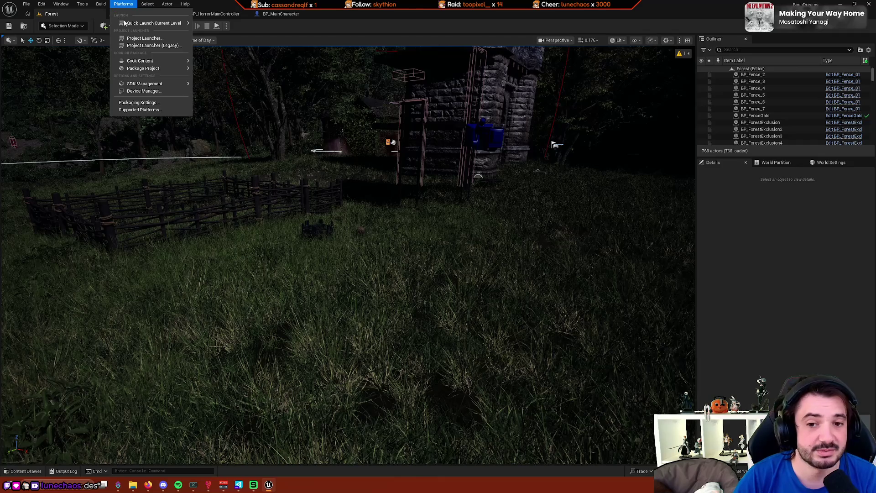
Package the project via Platforms > Package Project into the selected output folder.
mouse_move(155, 69)
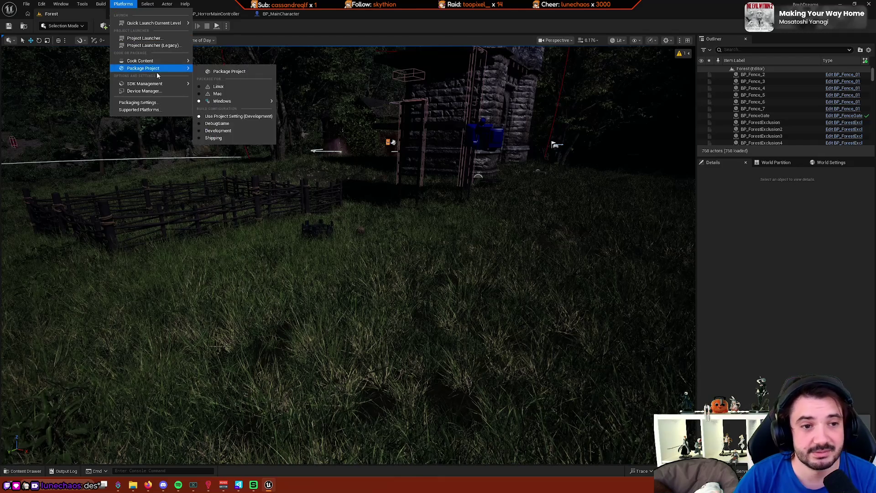
click(208, 72)
click(344, 230)
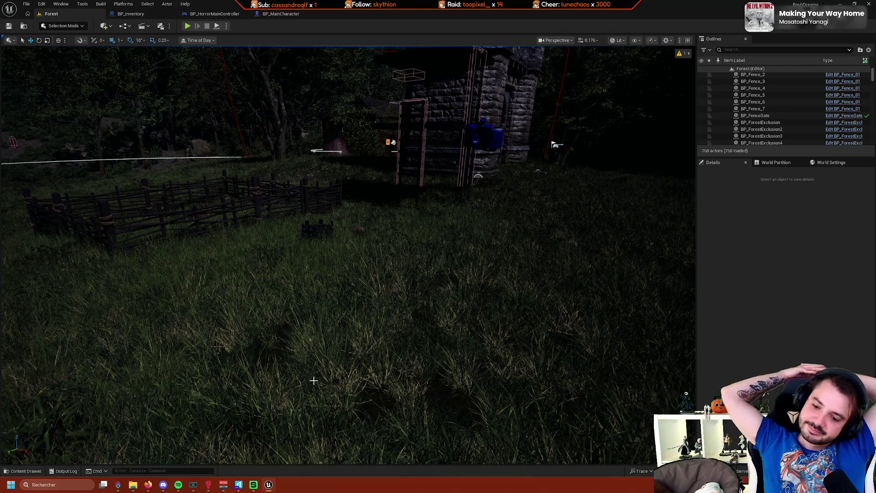
click(64, 471)
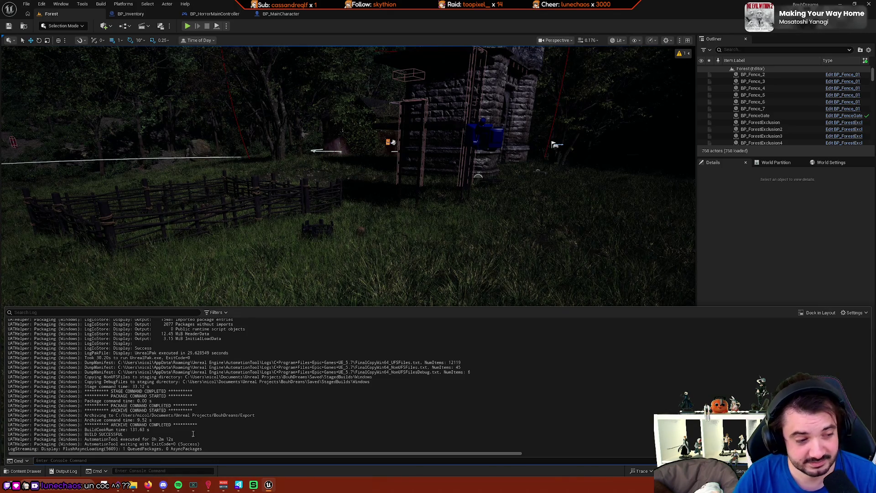
Wait for packaging to finish and confirm the log reports BUILD SUCCESSFUL.
mouse_move(133, 485)
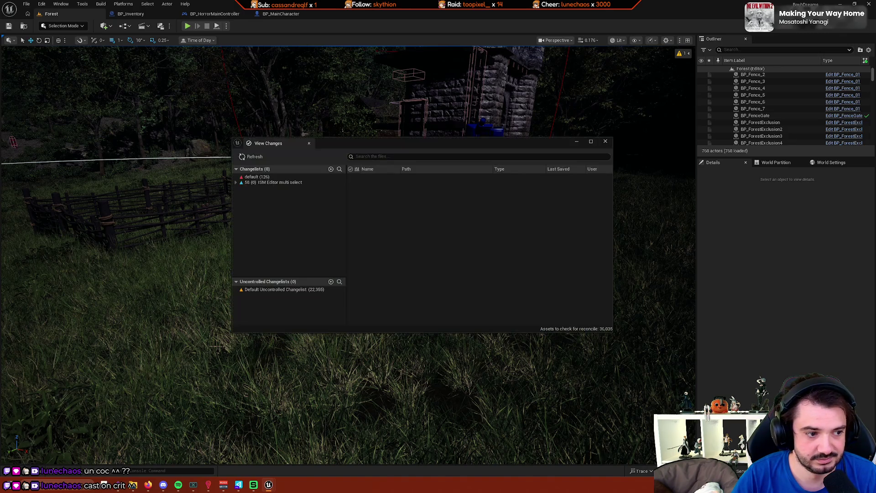
click(285, 178)
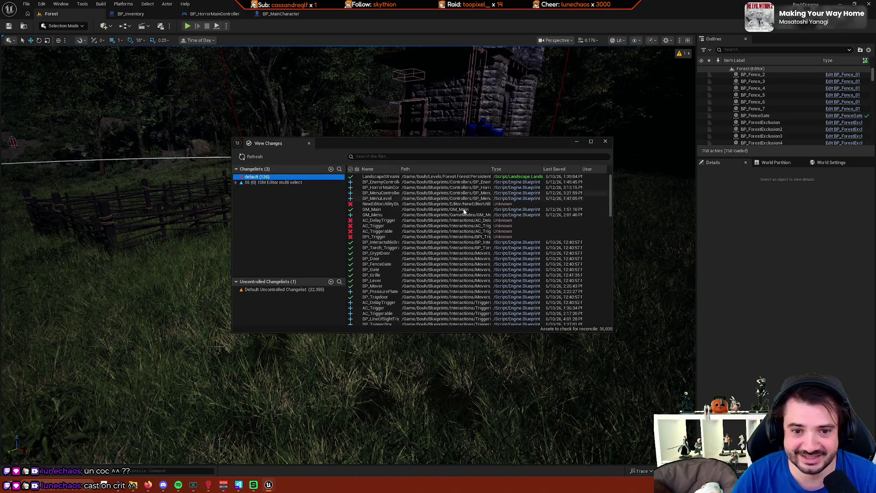
scroll(480, 237, down, 15)
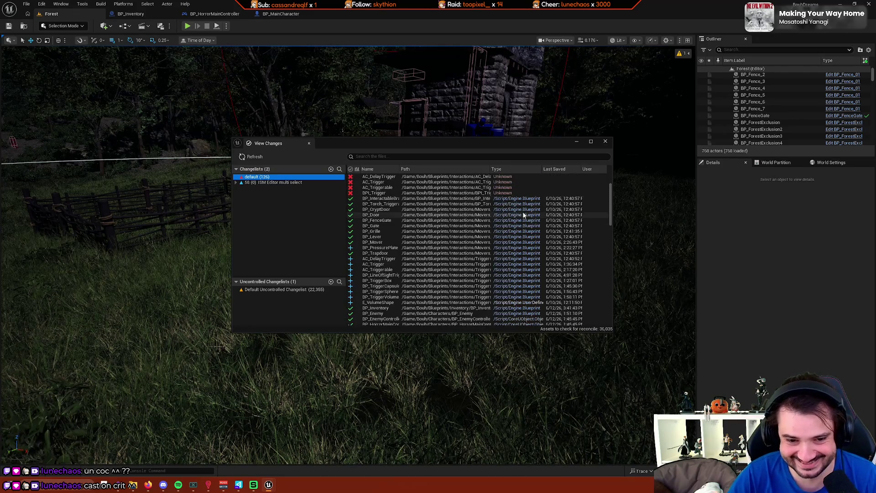
click(606, 142)
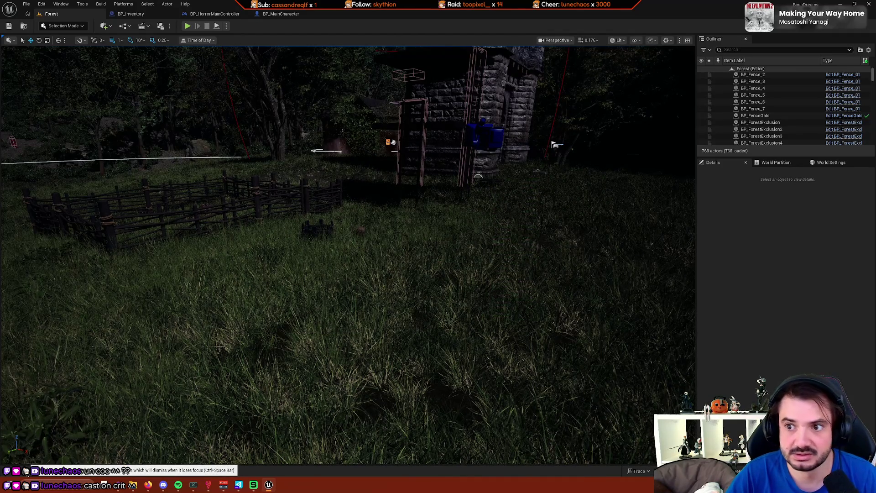
click(24, 471)
Update redirector references under Content, deleting unreferenced redirectors and checking out affected assets.
scroll(31, 384, up, 5)
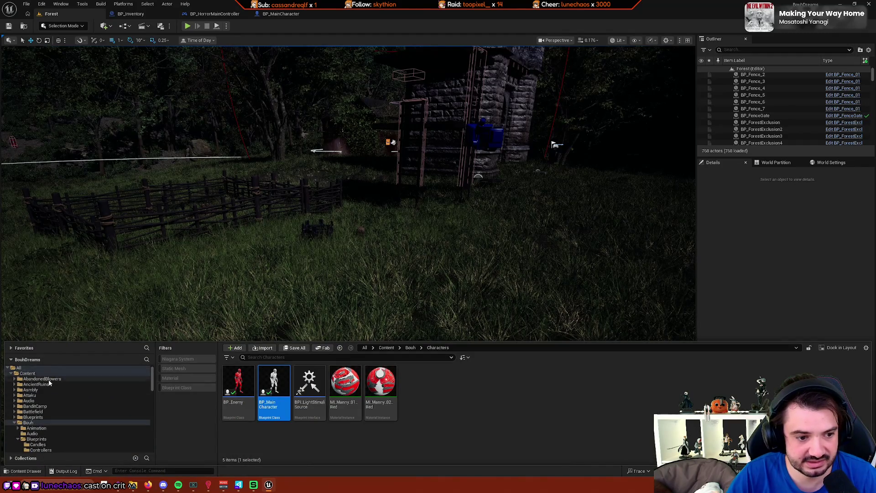
click(59, 374)
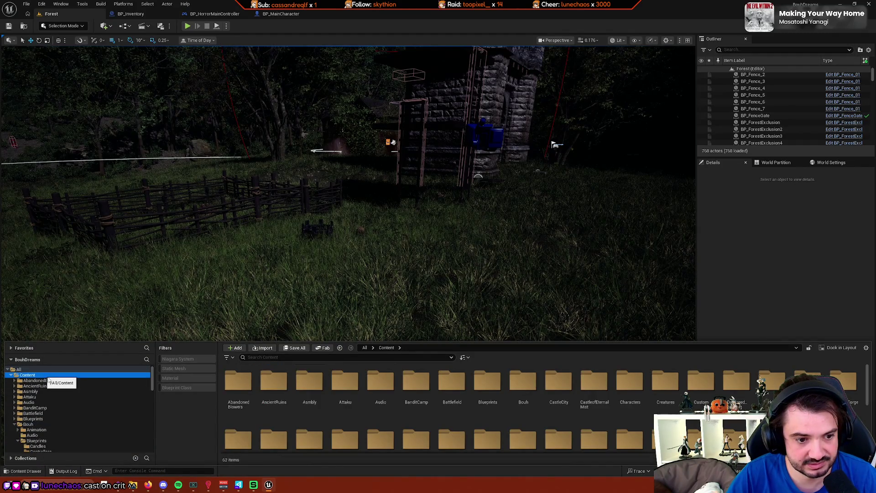
right_click(48, 375)
mouse_move(99, 360)
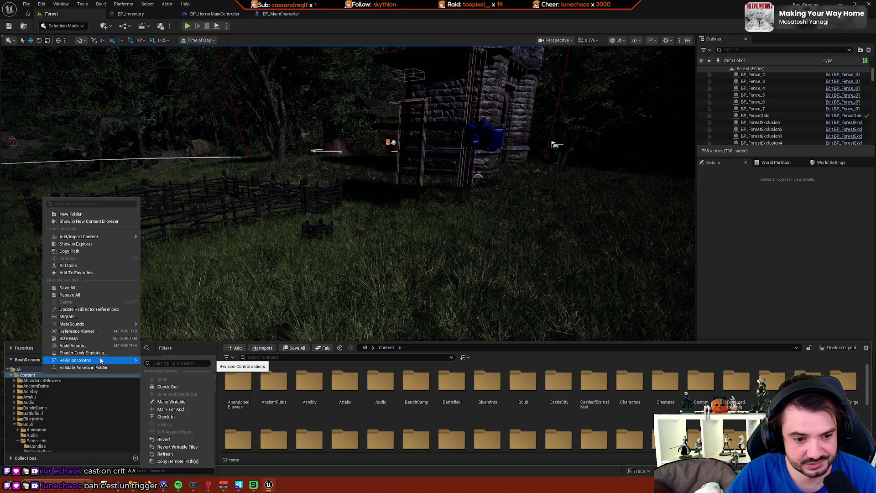
click(109, 310)
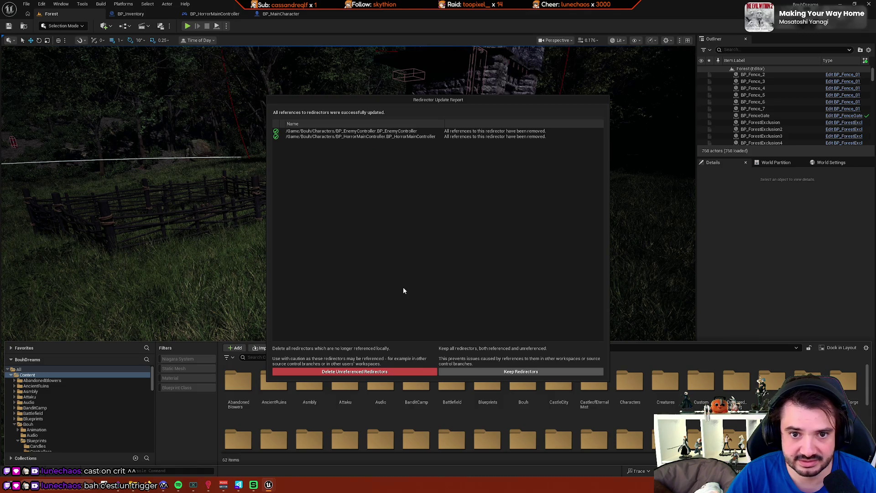
click(391, 371)
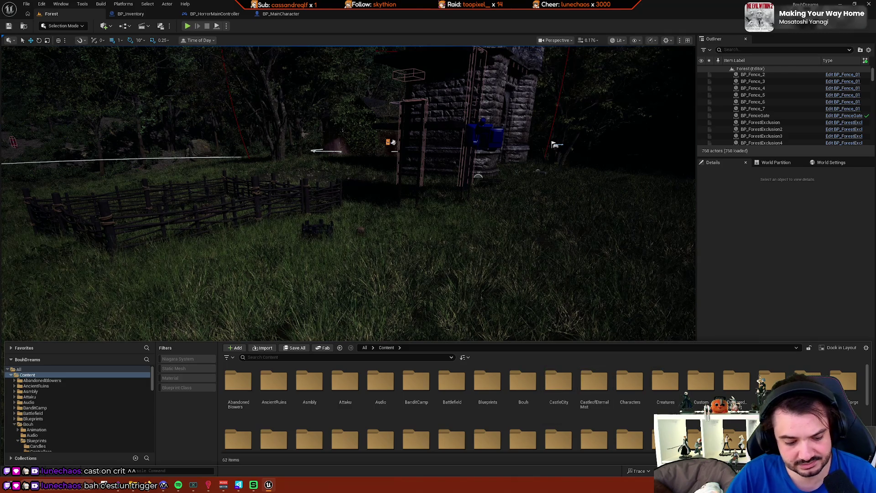
click(449, 319)
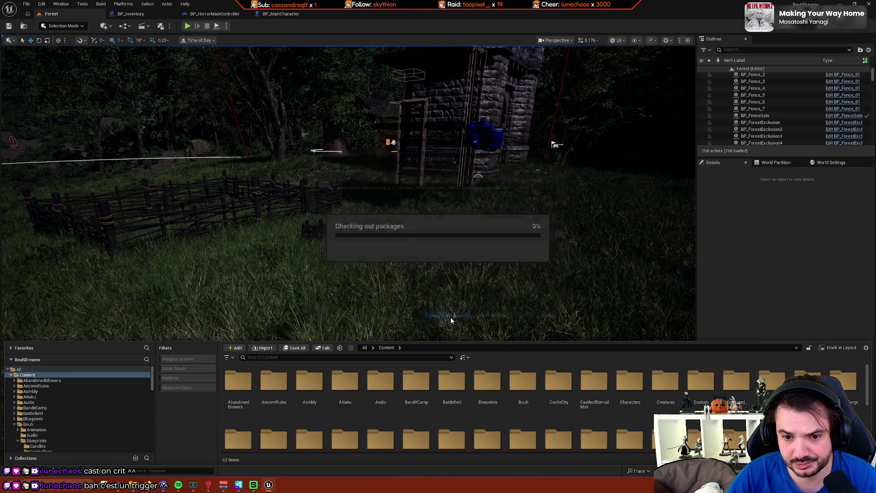
key(ctrl+space)
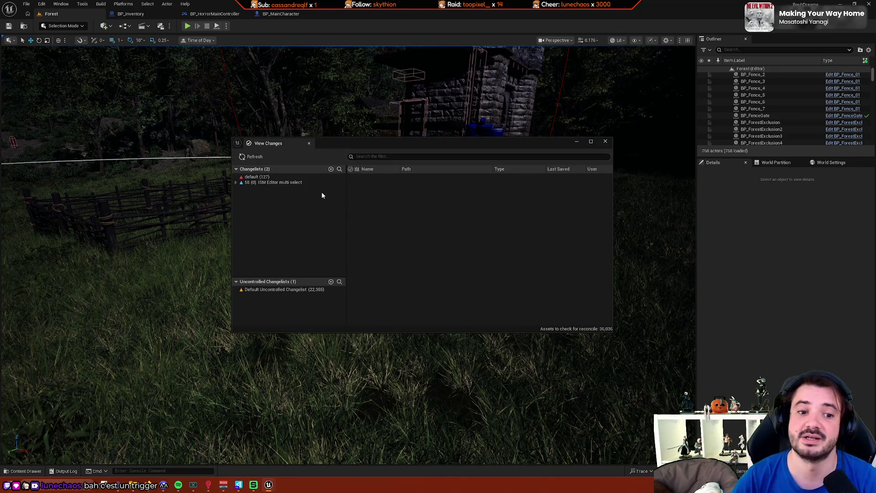
Scroll the default (127) changelist down to the PCG_Test row, then close it and open the Content Drawer.
click(308, 177)
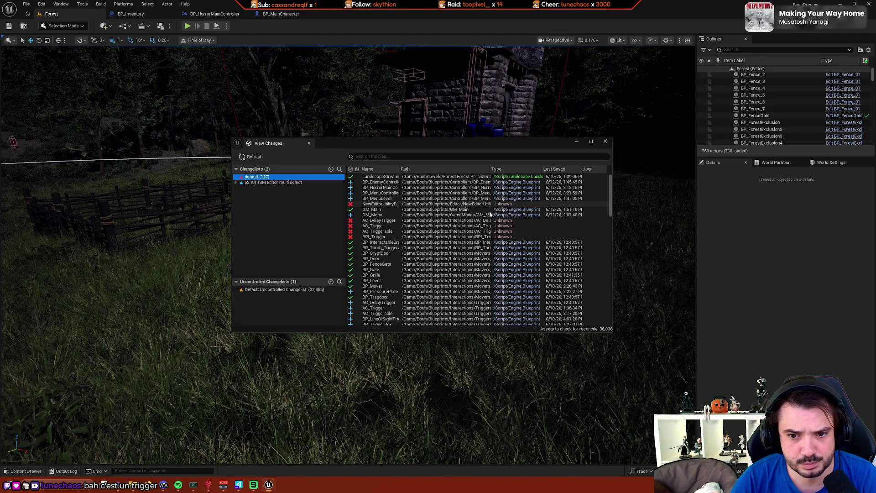
scroll(548, 219, down, 10)
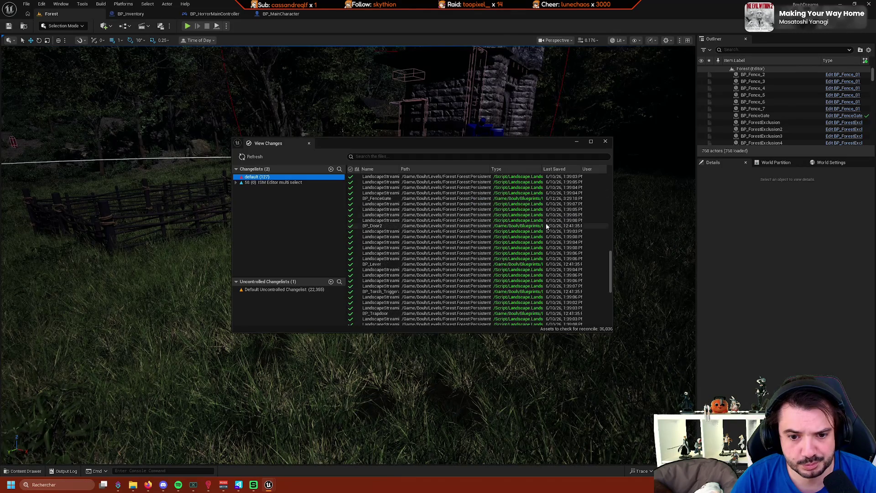
scroll(544, 224, down, 5)
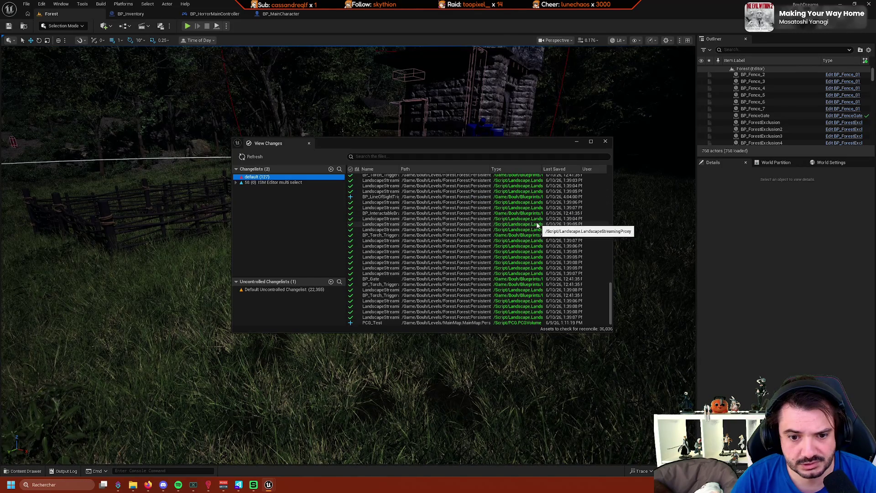
click(607, 143)
click(36, 472)
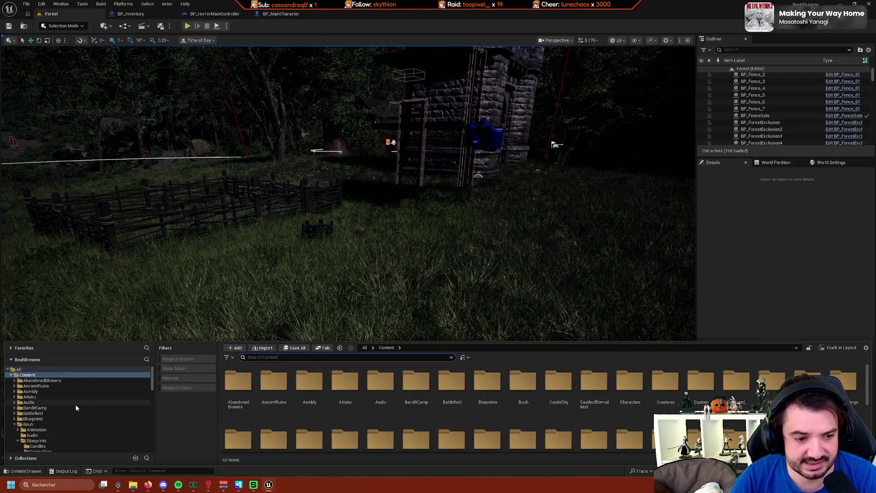
Select the PCG_Test graph asset in the Bouh/PCG folder, try deleting it, then cancel.
click(51, 424)
scroll(93, 399, down, 5)
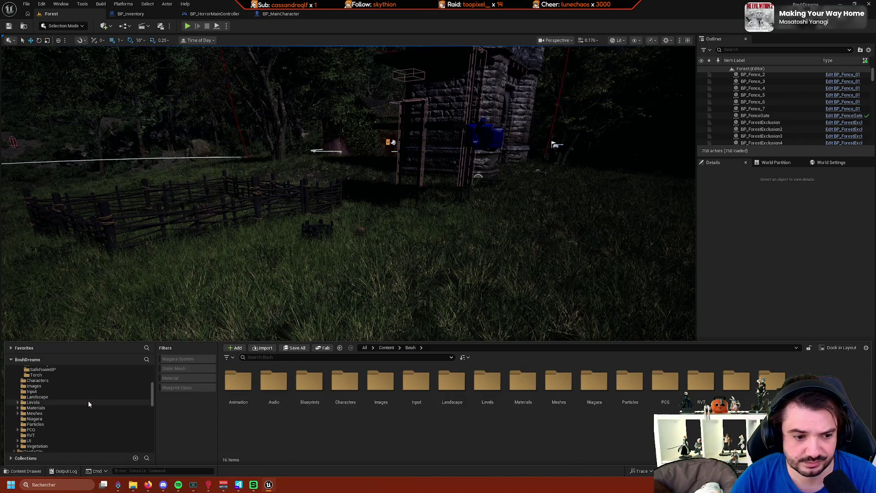
click(87, 430)
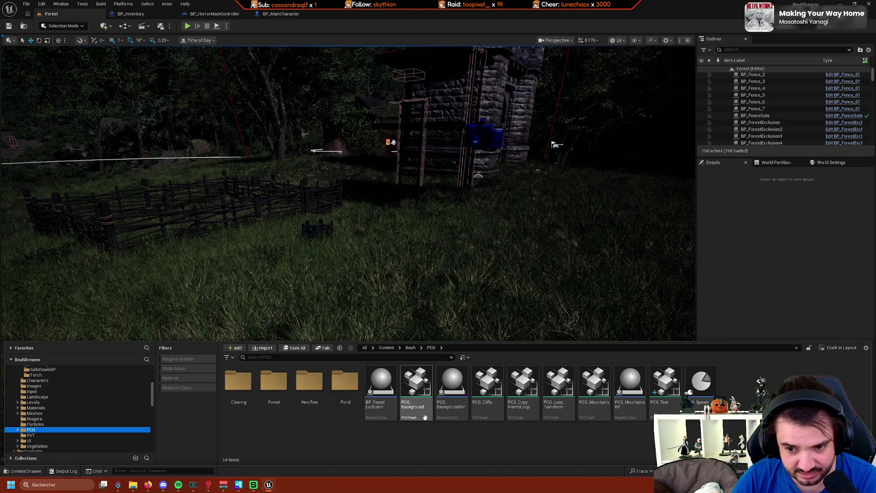
click(666, 386)
key(Delete)
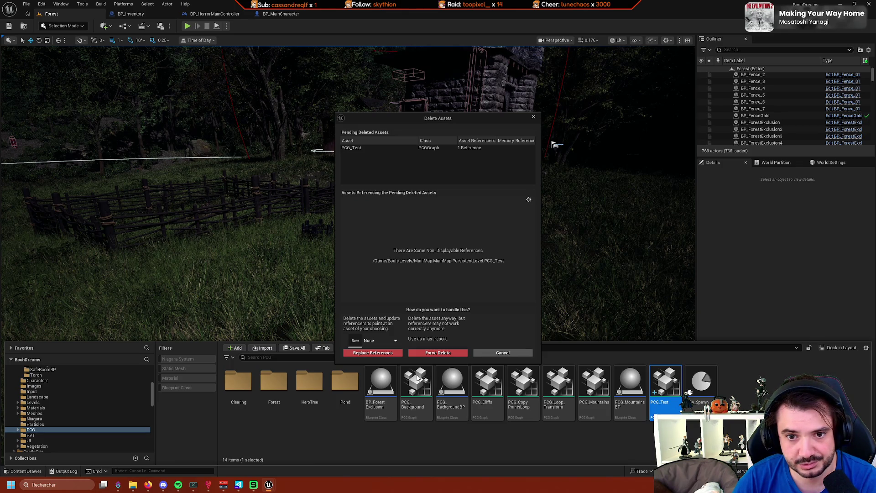
click(480, 356)
Search the level's actor list for 'test', then clear the search.
click(774, 55)
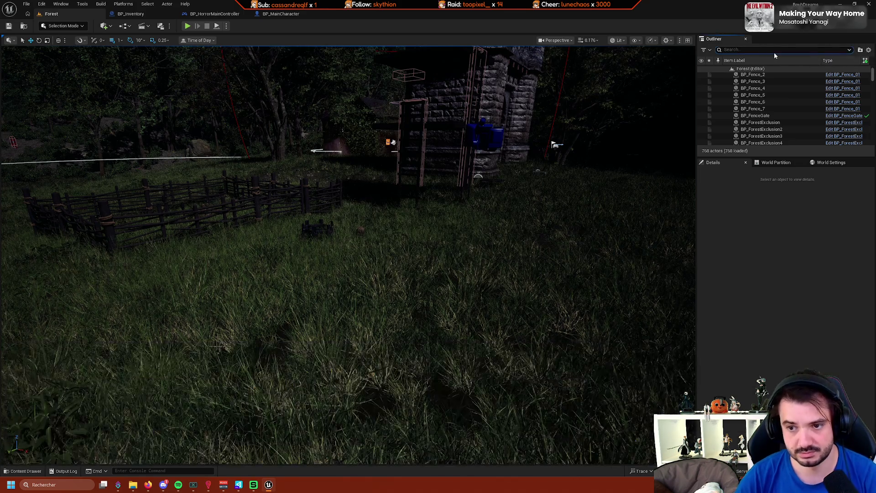
text(pcgt)
key(BackSpace)
text(test)
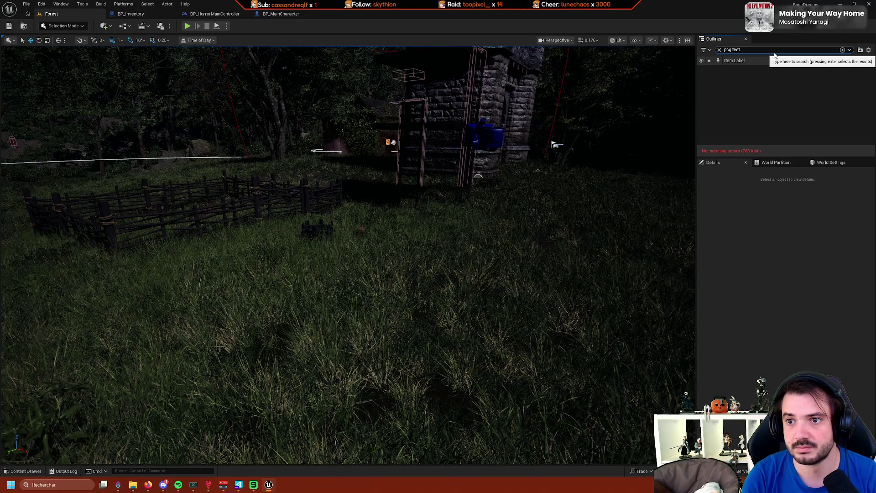
key(Escape)
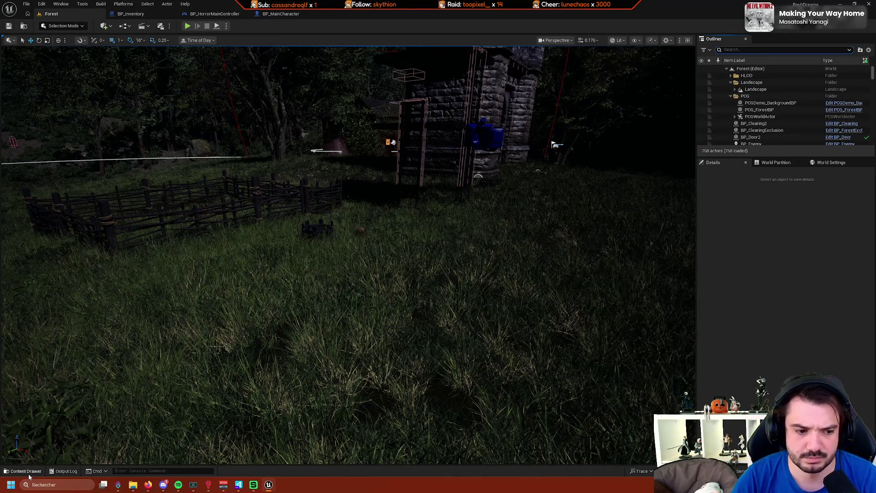
Try deleting the PCG_Test graph asset again and cancel the deletion.
click(27, 471)
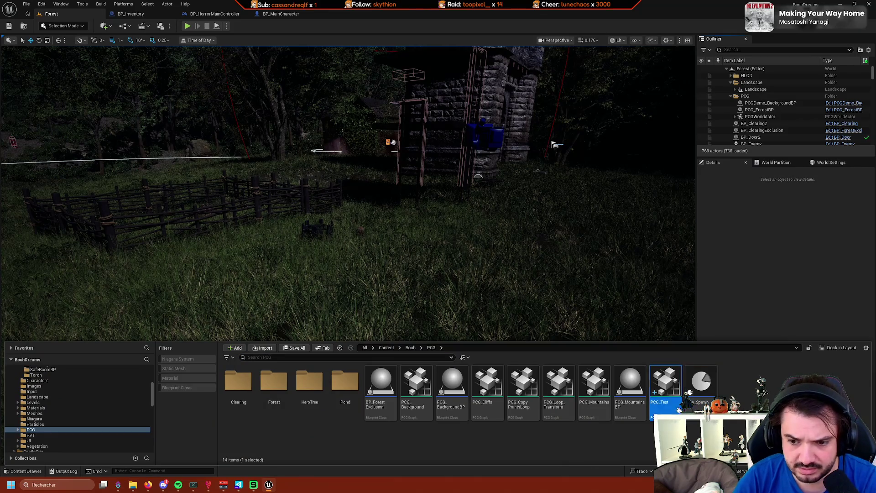
key(Delete)
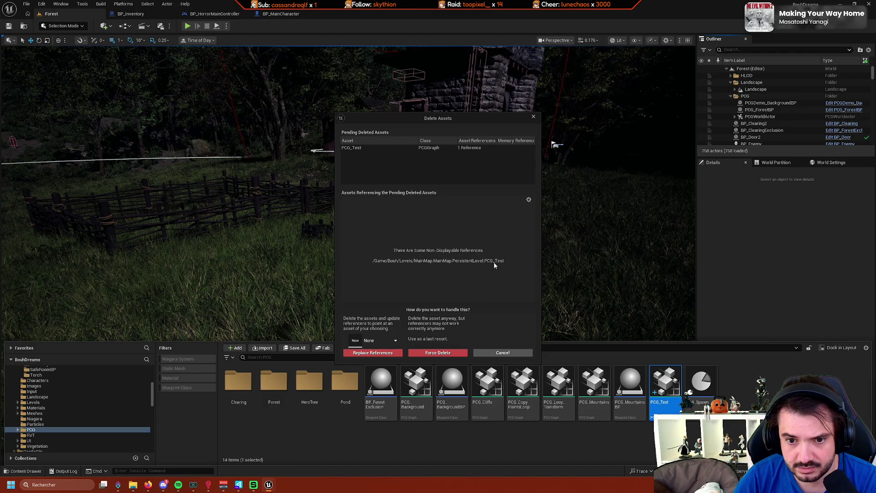
click(533, 117)
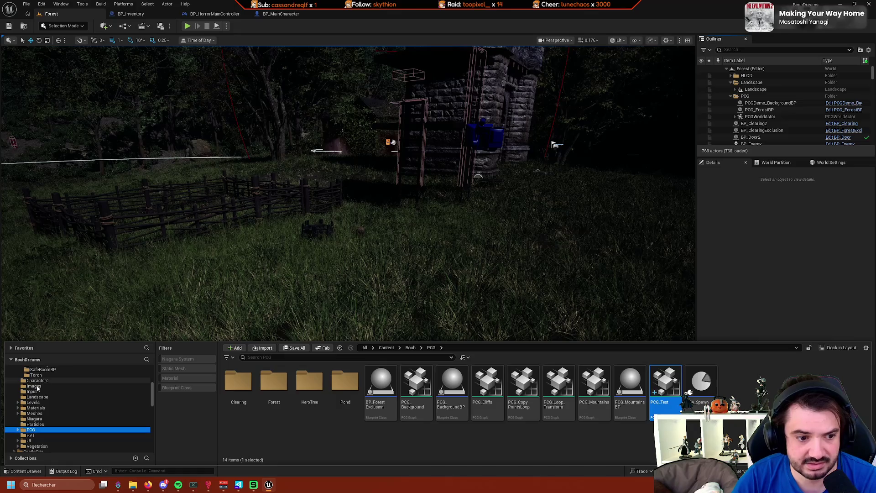
Browse the Levels folder's assets.
click(51, 403)
scroll(371, 415, down, 2)
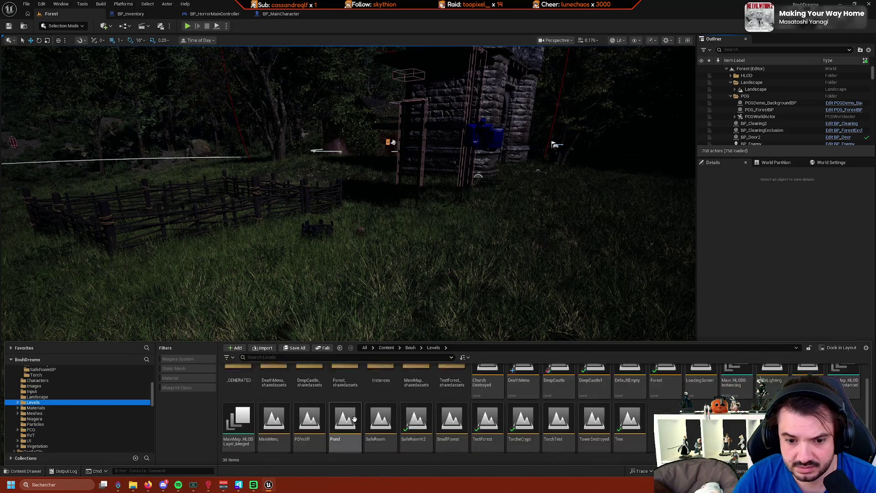
scroll(488, 411, up, 2)
scroll(525, 411, down, 2)
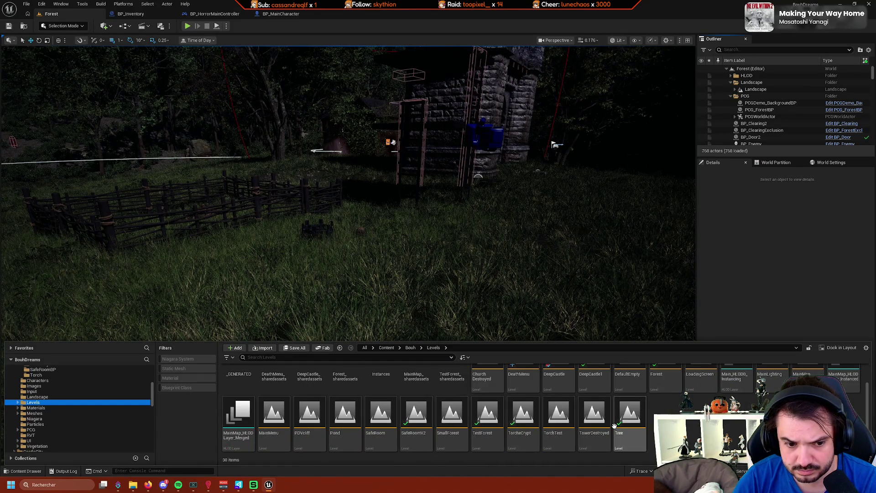
scroll(615, 426, up, 1)
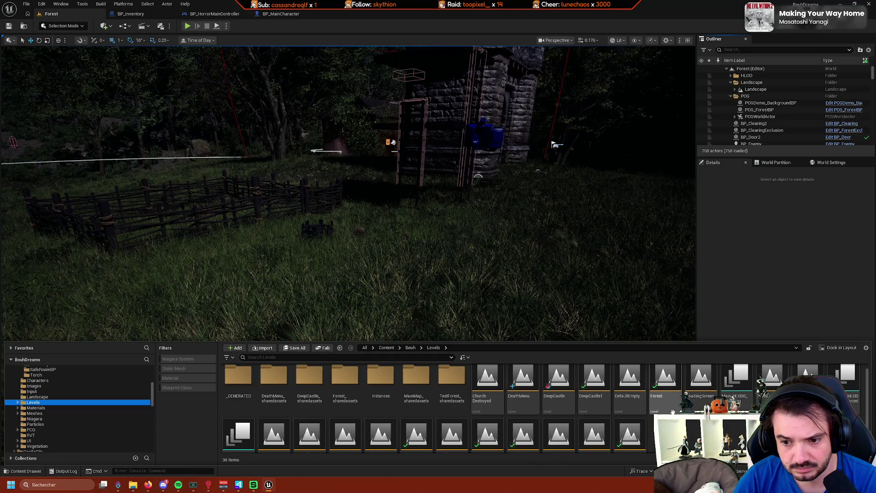
scroll(662, 397, down, 2)
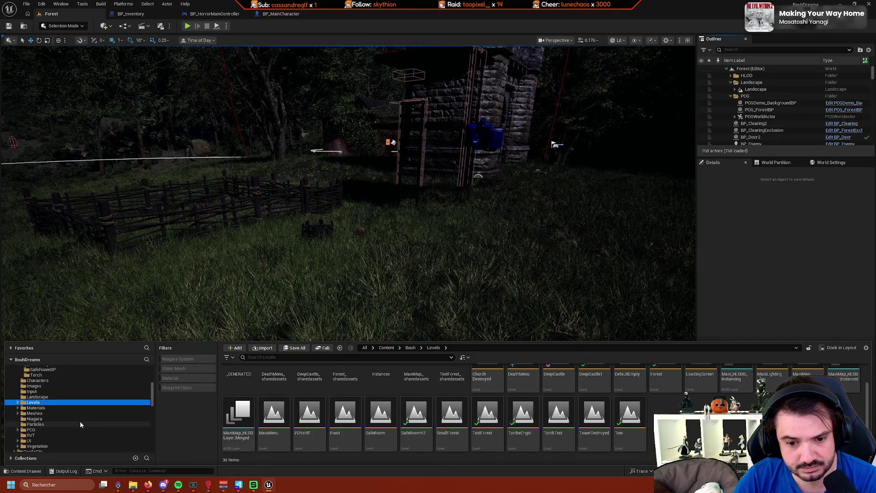
scroll(75, 413, down, 2)
Cancel one more PCG_Test deletion attempt, then open MainMap from the Levels folder.
click(67, 409)
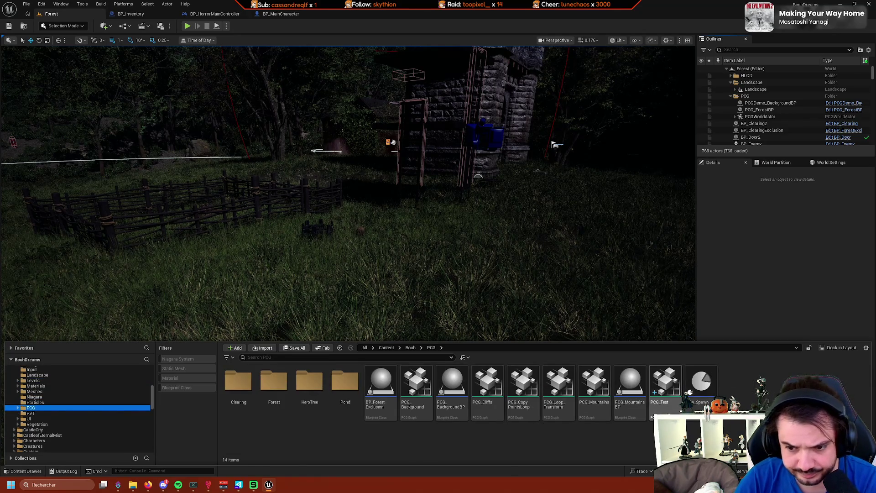
click(666, 386)
key(Delete)
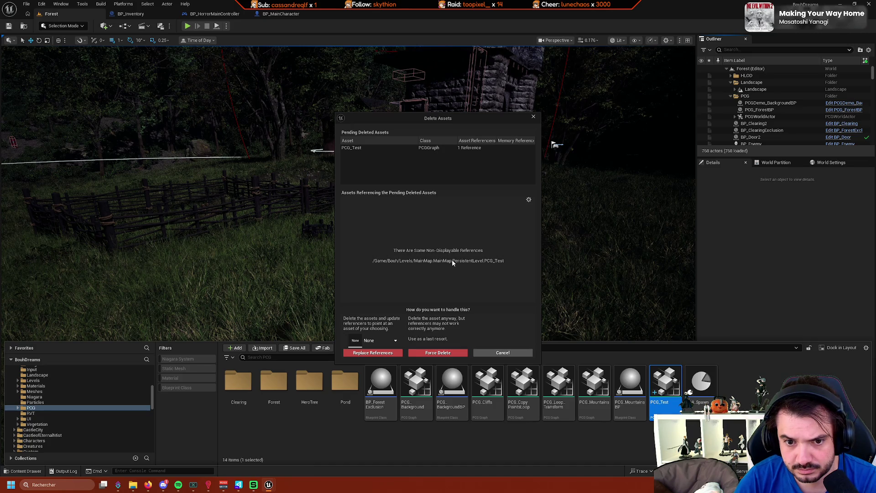
click(534, 116)
scroll(68, 392, up, 3)
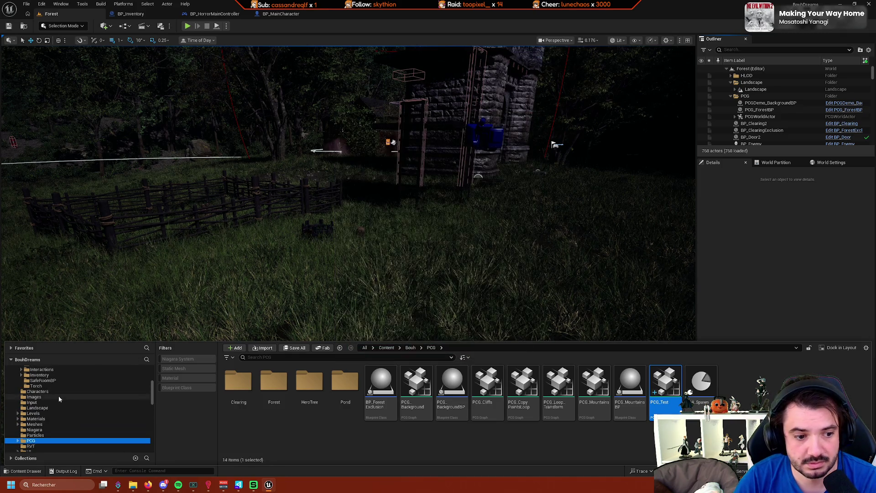
click(33, 413)
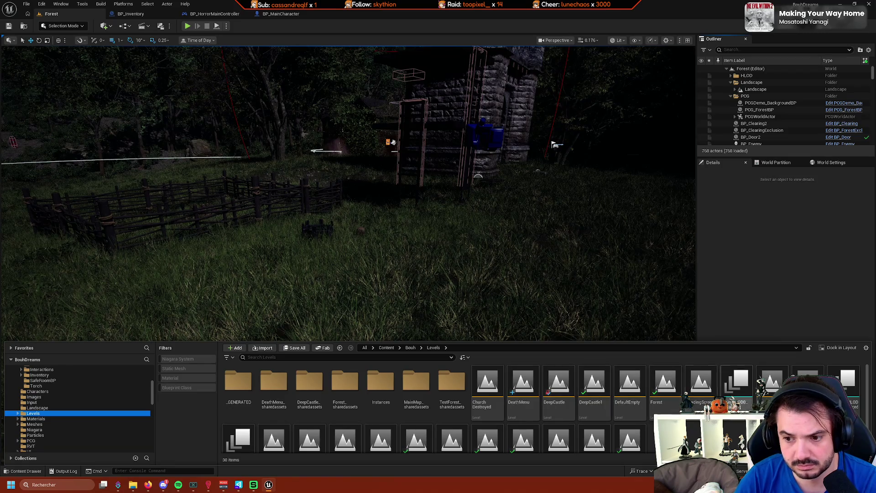
double_click(808, 381)
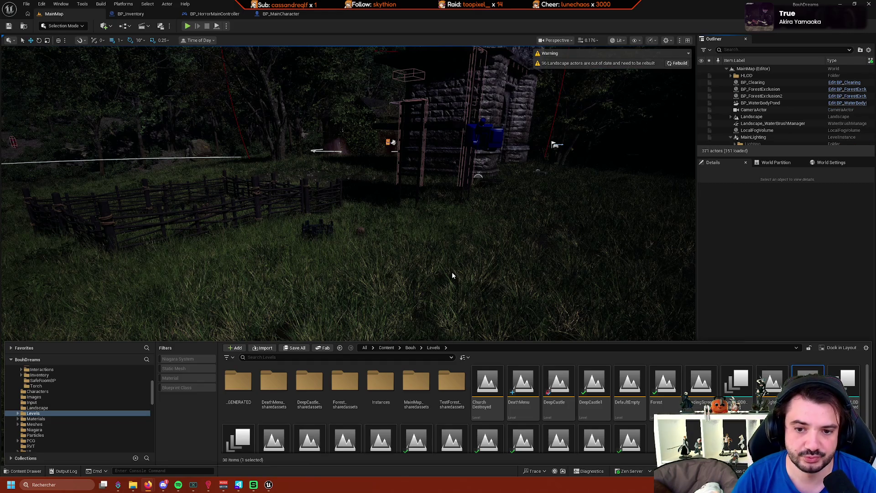
Rebuild the landscape actors, delete the PCG_Test volume found via 'pcg te', and save all packages.
click(678, 63)
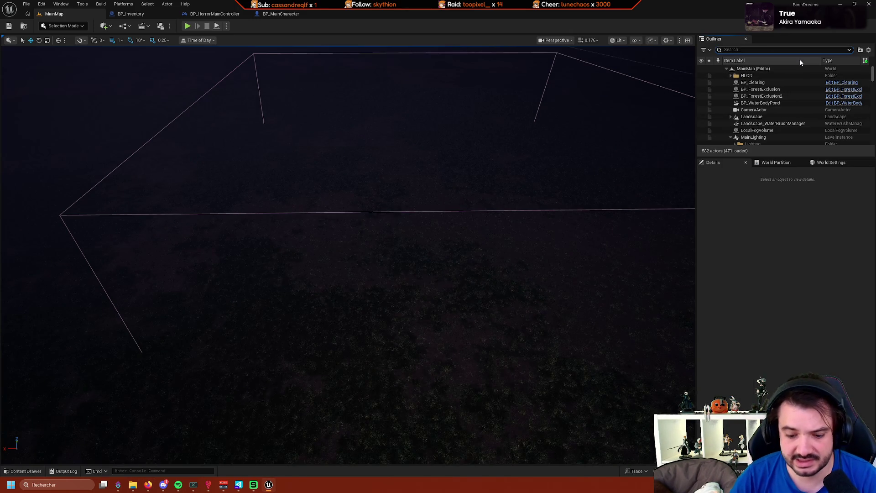
text(pcg t)
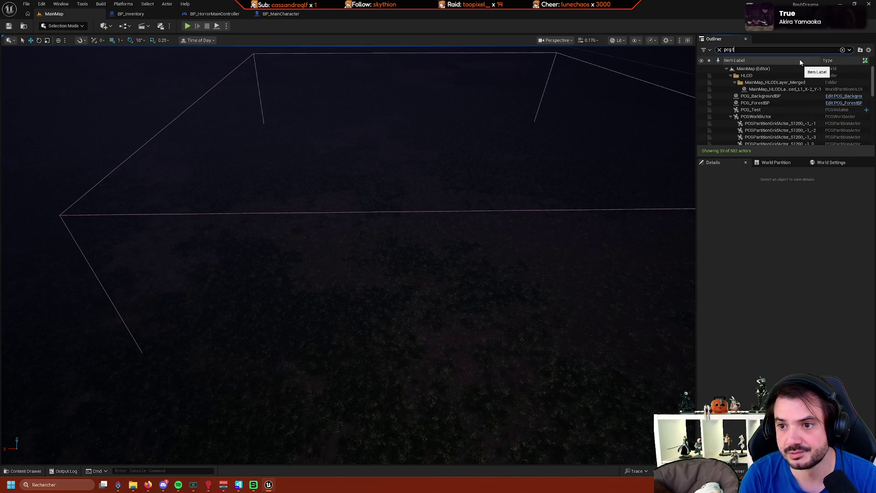
text(e)
click(768, 76)
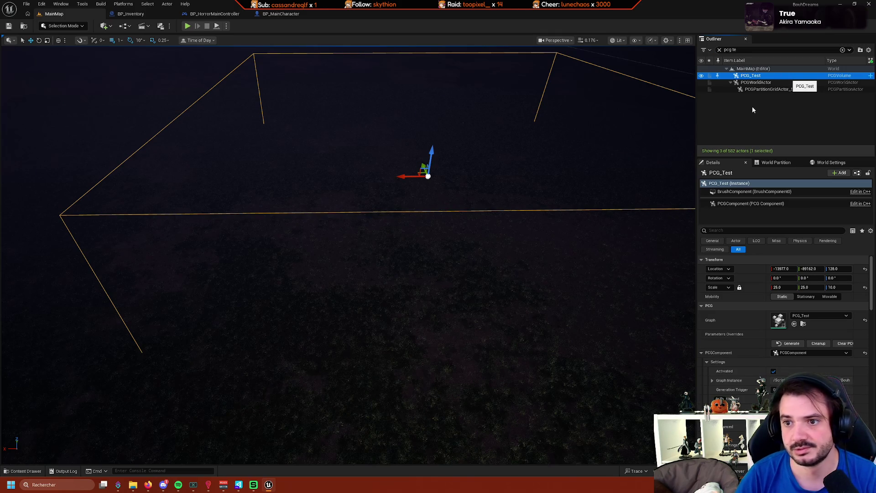
key(Delete)
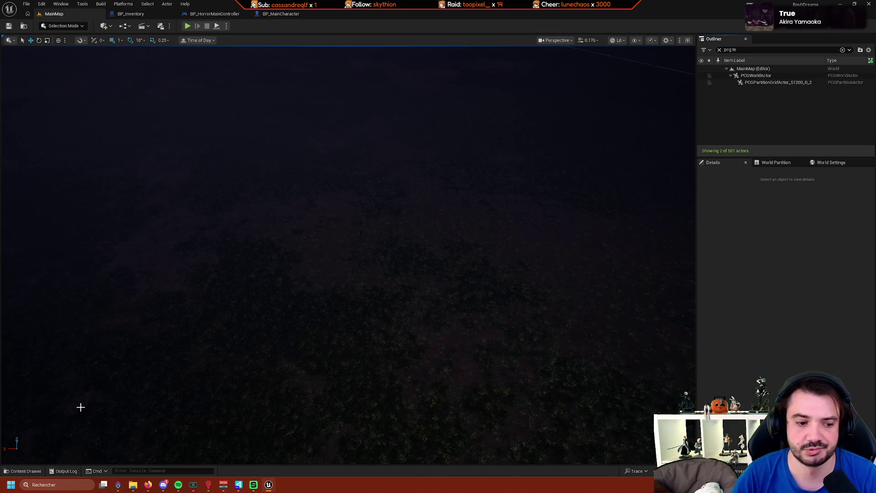
key(ctrl+s)
click(446, 318)
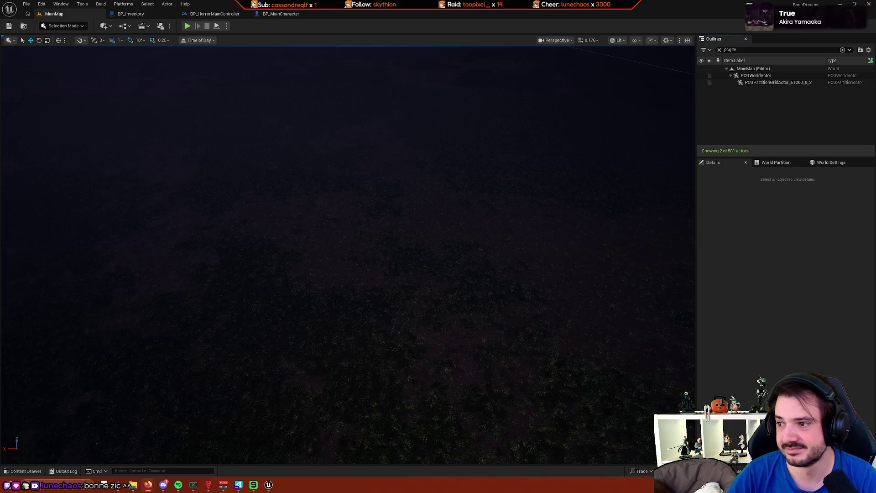
click(21, 471)
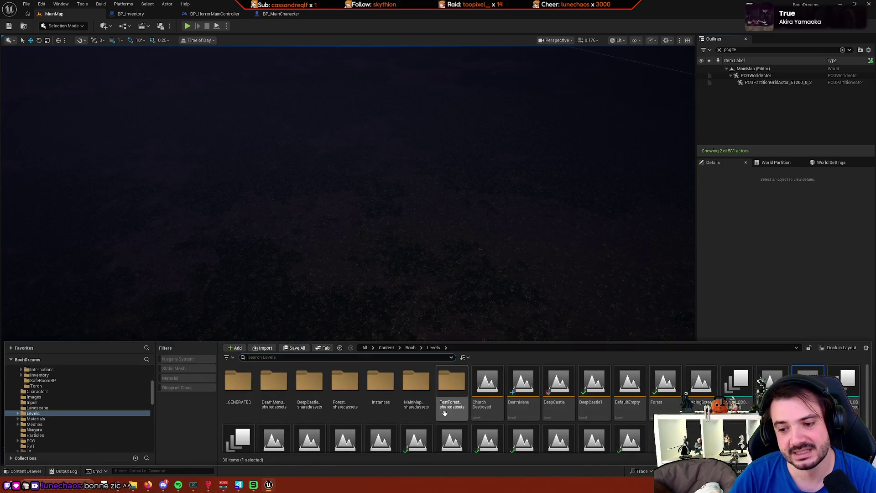
scroll(593, 401, down, 2)
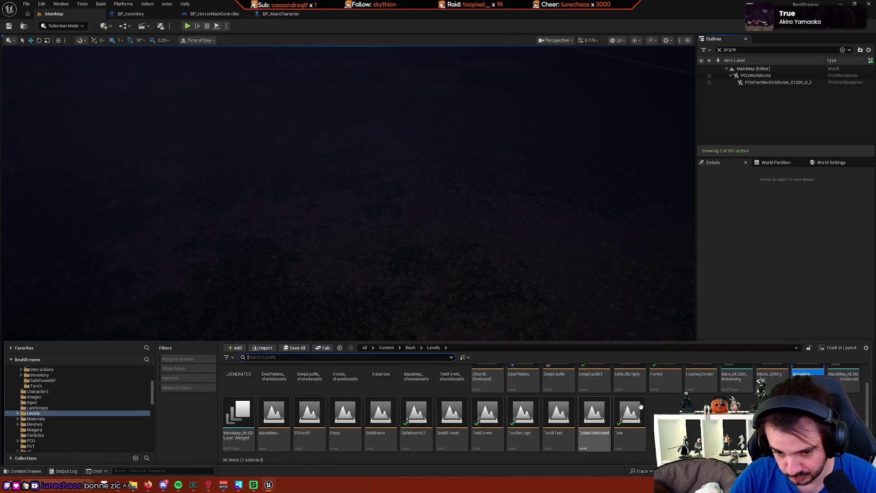
scroll(641, 406, up, 2)
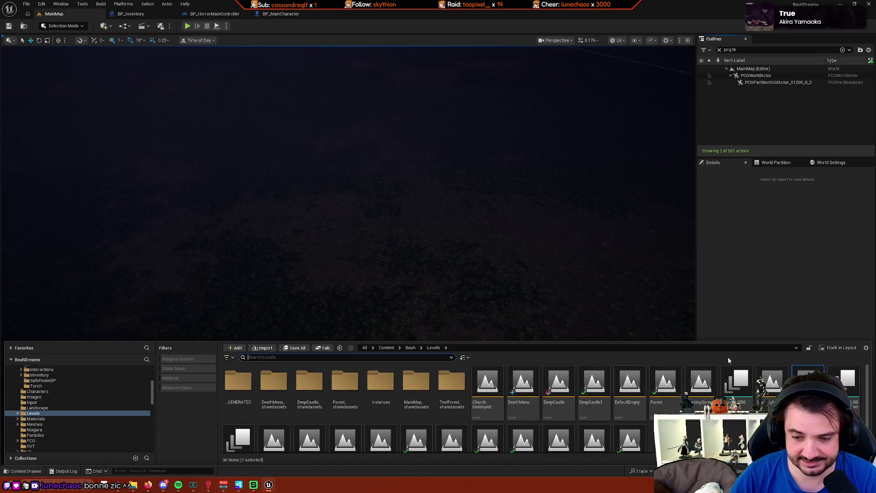
key(ctrl+space)
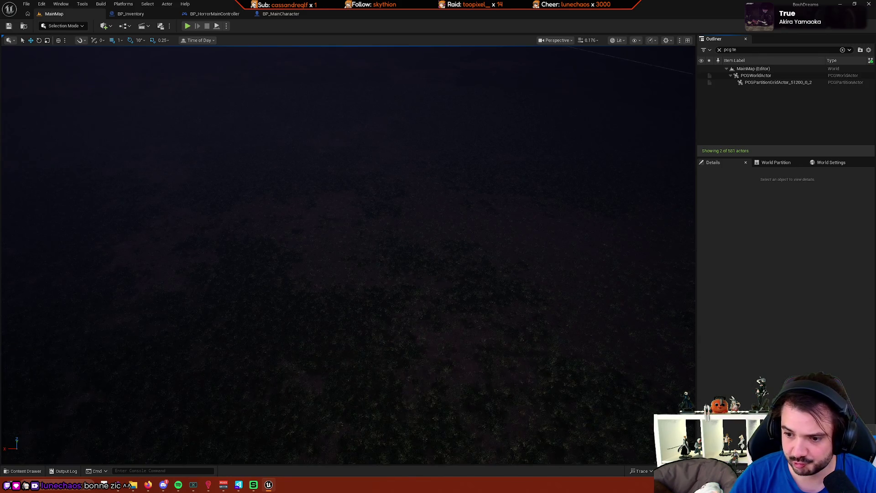